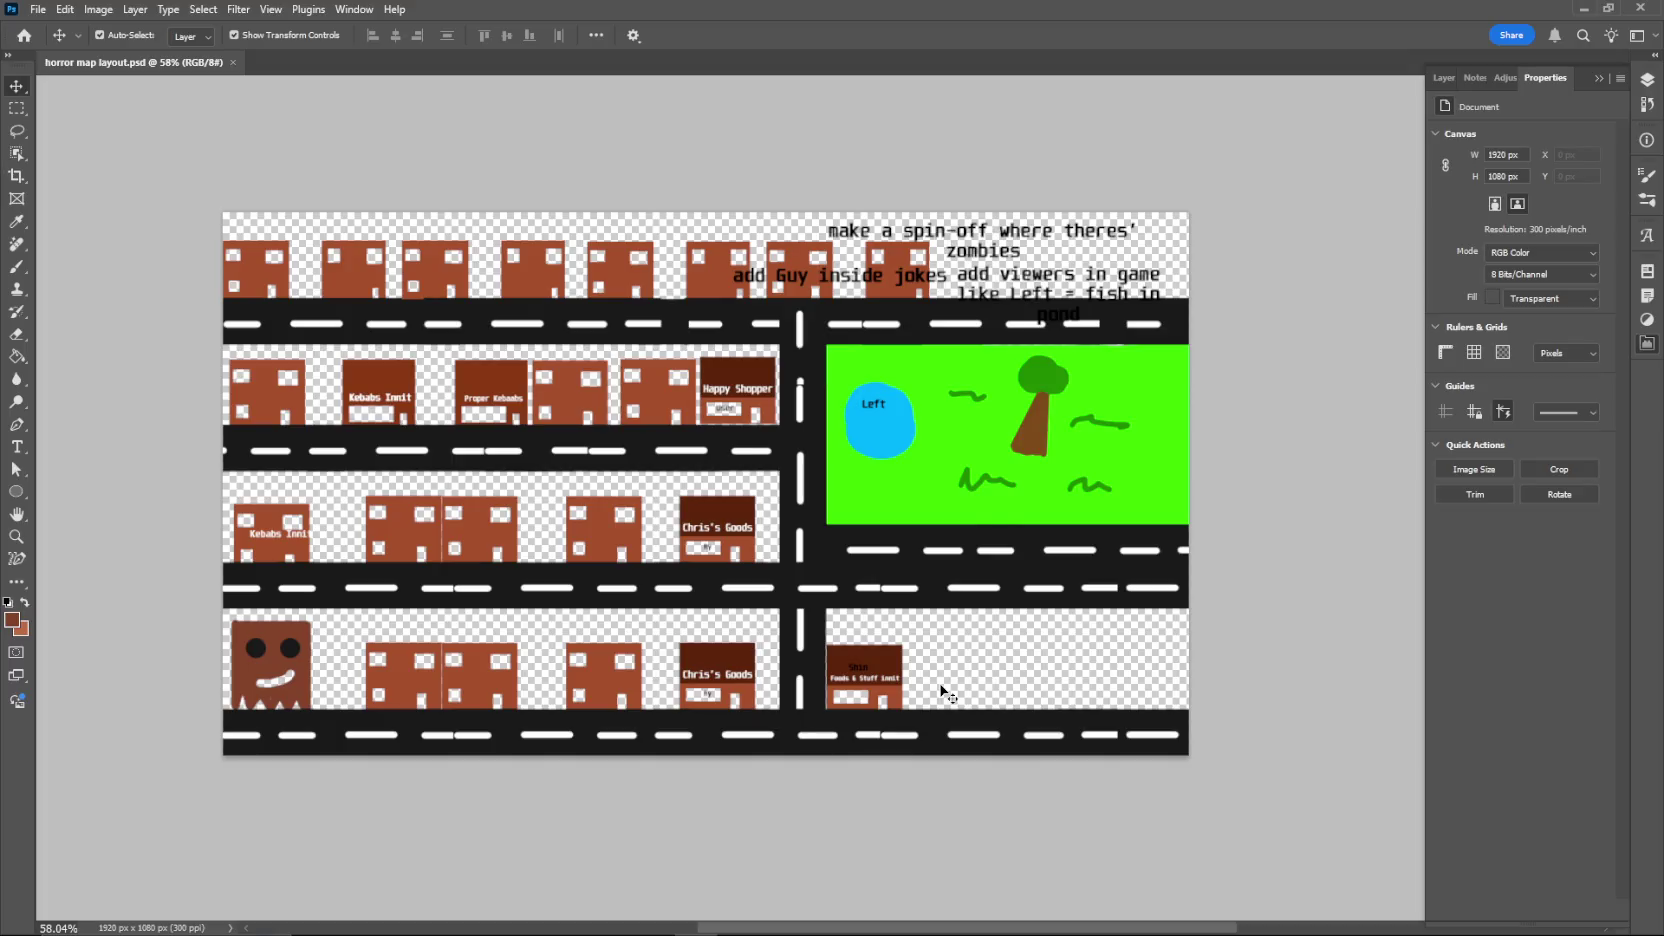
# Zoom in on the bottom row of buildings around Chris's Goods
pyautogui.press('z')
pyautogui.moveTo(703, 651)
pyautogui.mouseDown()
pyautogui.moveTo(738, 633)
pyautogui.moveTo(892, 665)
pyautogui.mouseUp()
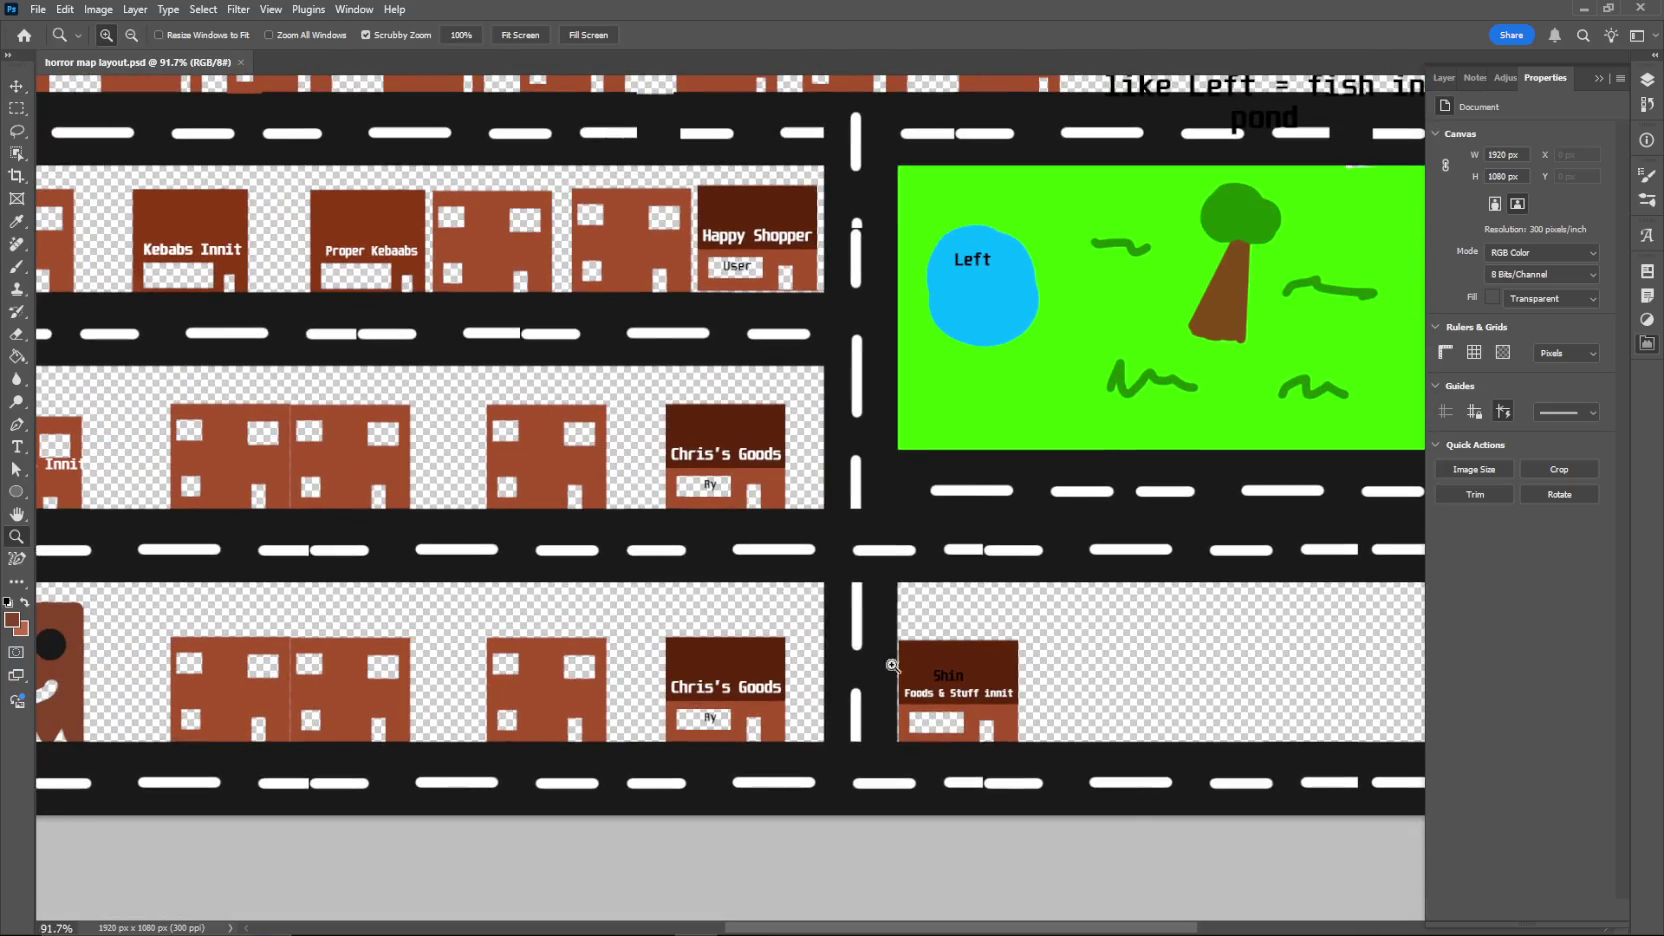
pyautogui.scroll(2, 1076, 736)
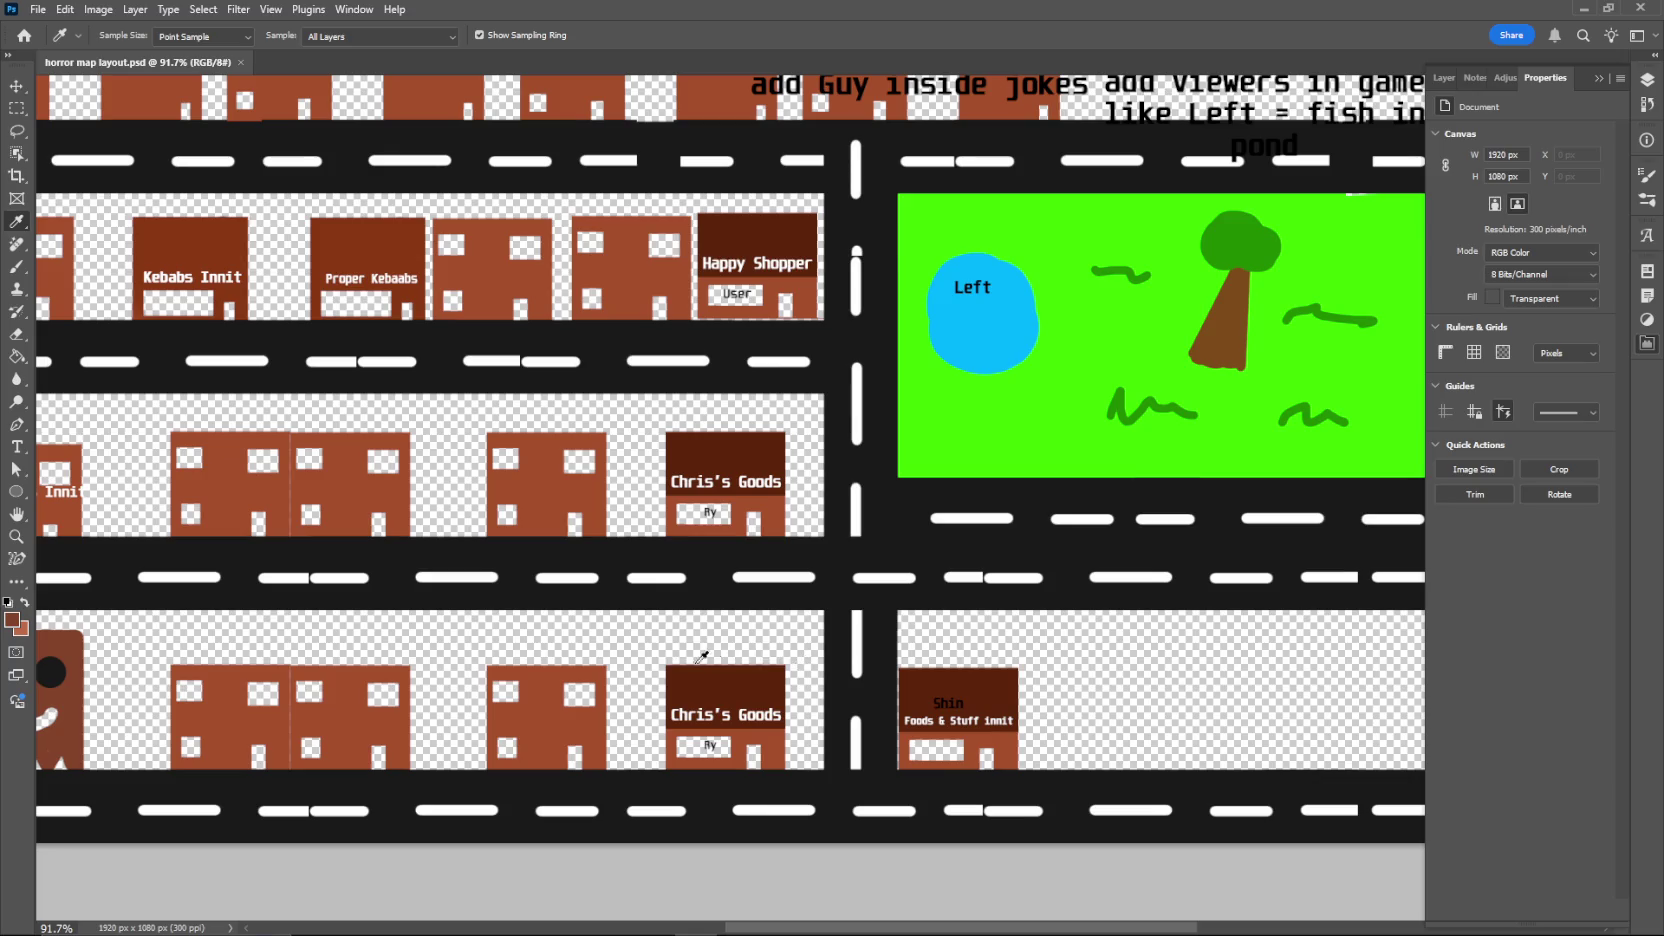
pyautogui.scroll(-1, 446, 698)
pyautogui.moveTo(446, 698); pyautogui.dragTo(458, 750)
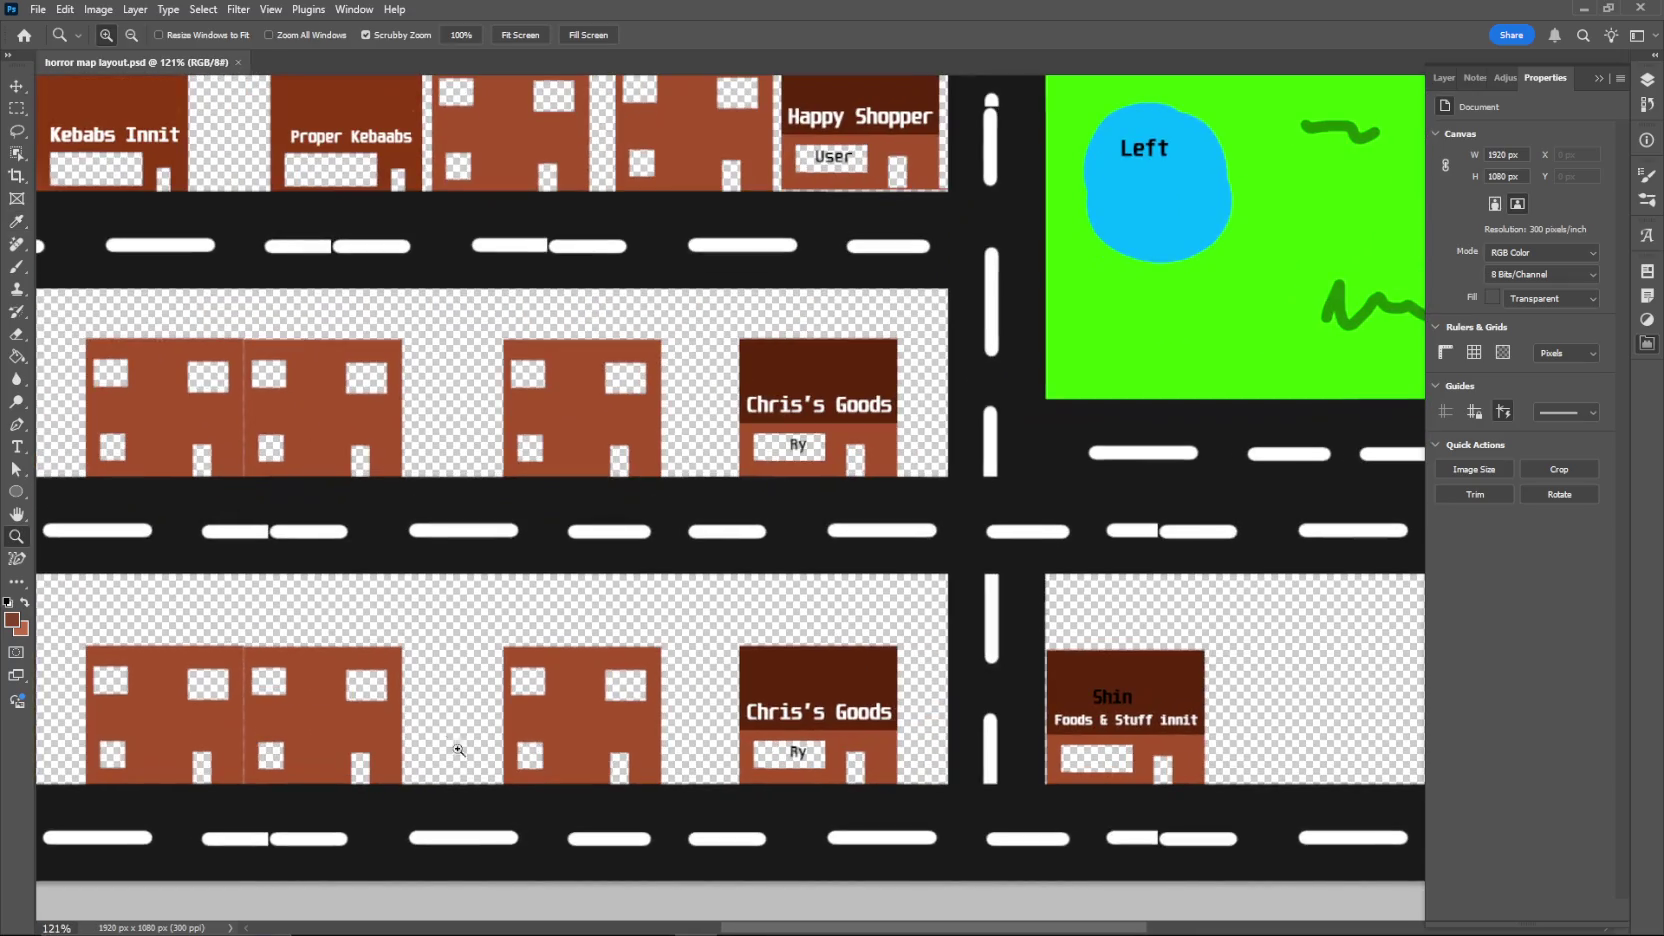
# Set the foreground colour to bright red #ff003c
pyautogui.click(12, 619)
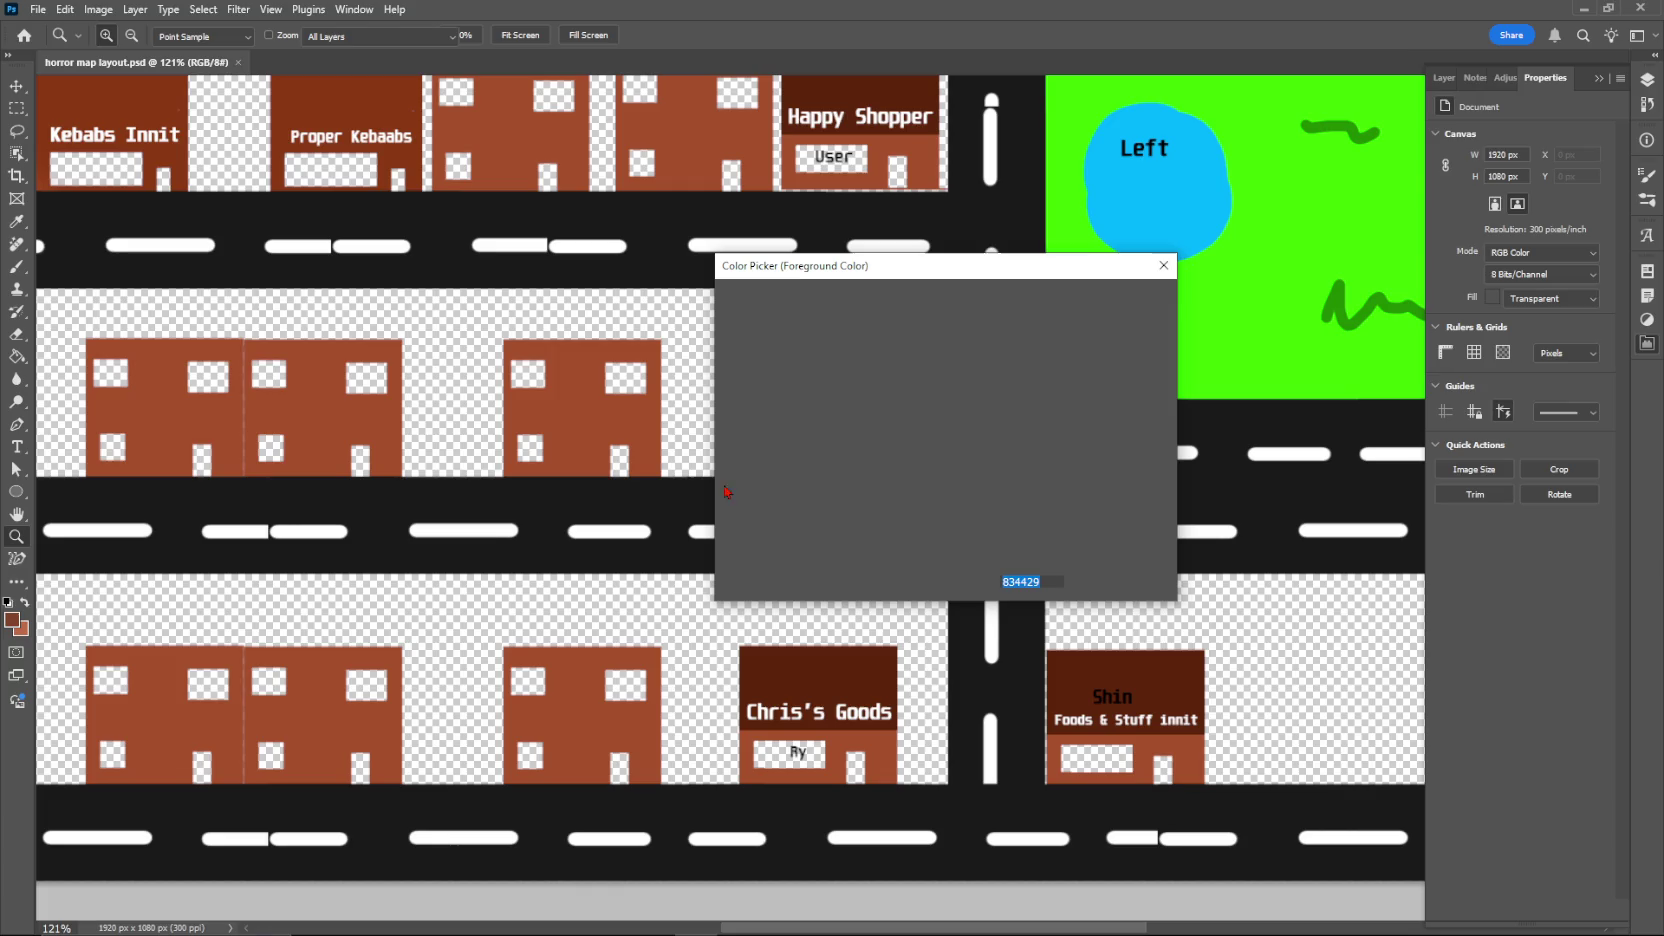
pyautogui.moveTo(880, 330); pyautogui.dragTo(968, 306)
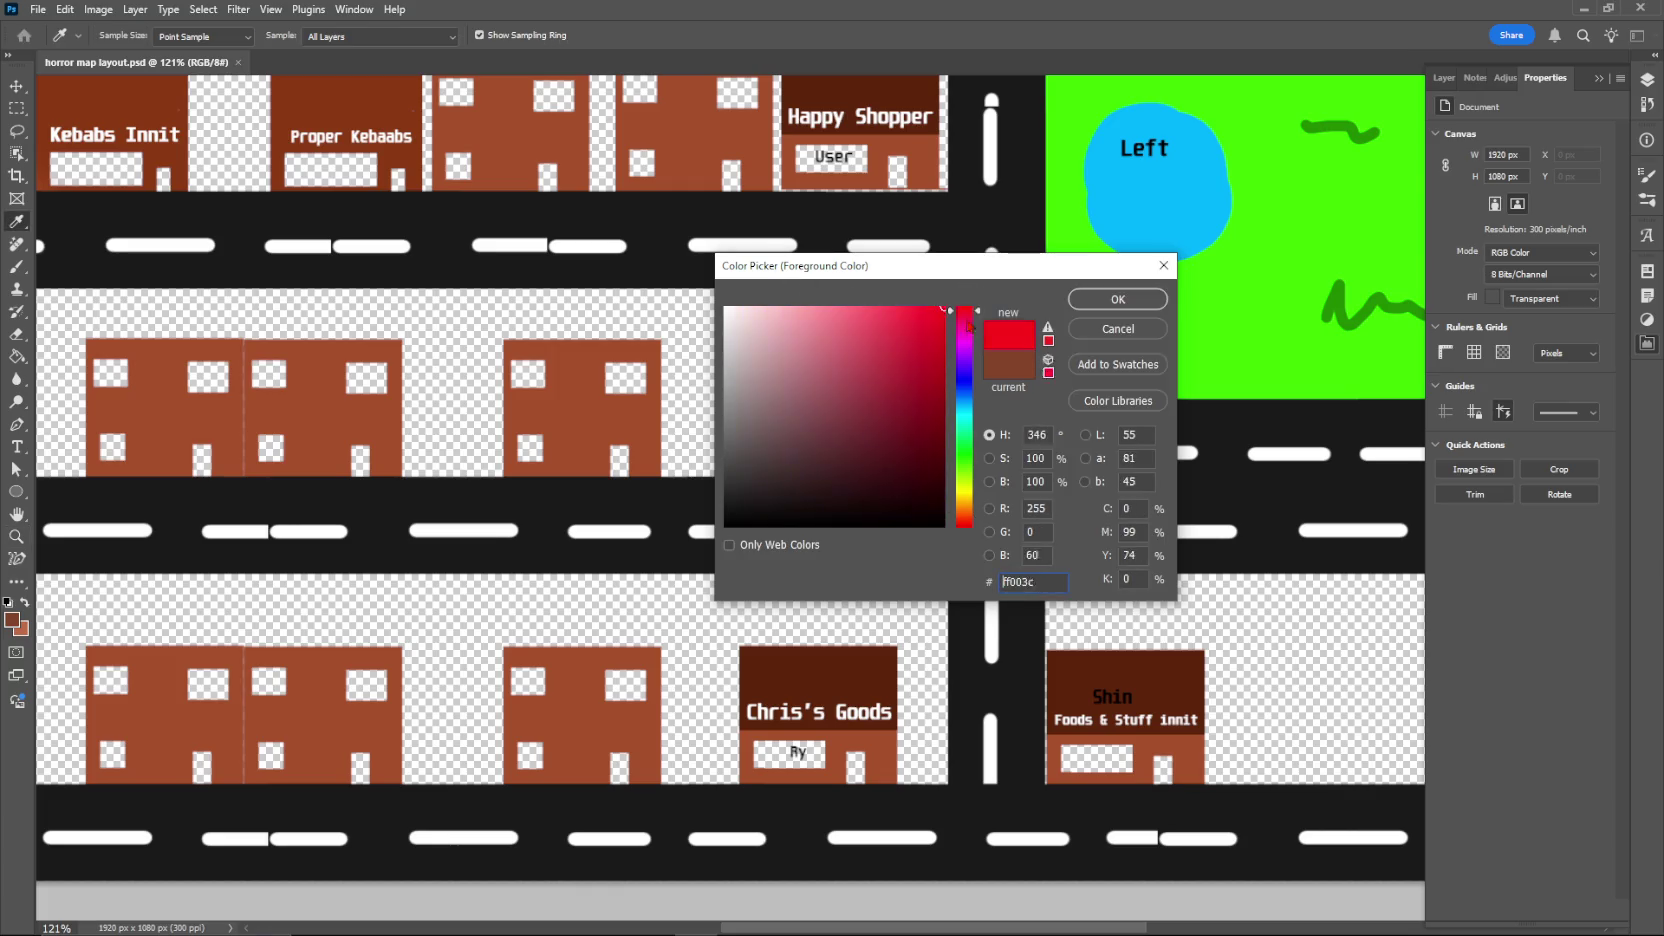
pyautogui.click(1112, 300)
# Add a new empty layer above the bottom-row building layer for the post box
pyautogui.press('b')
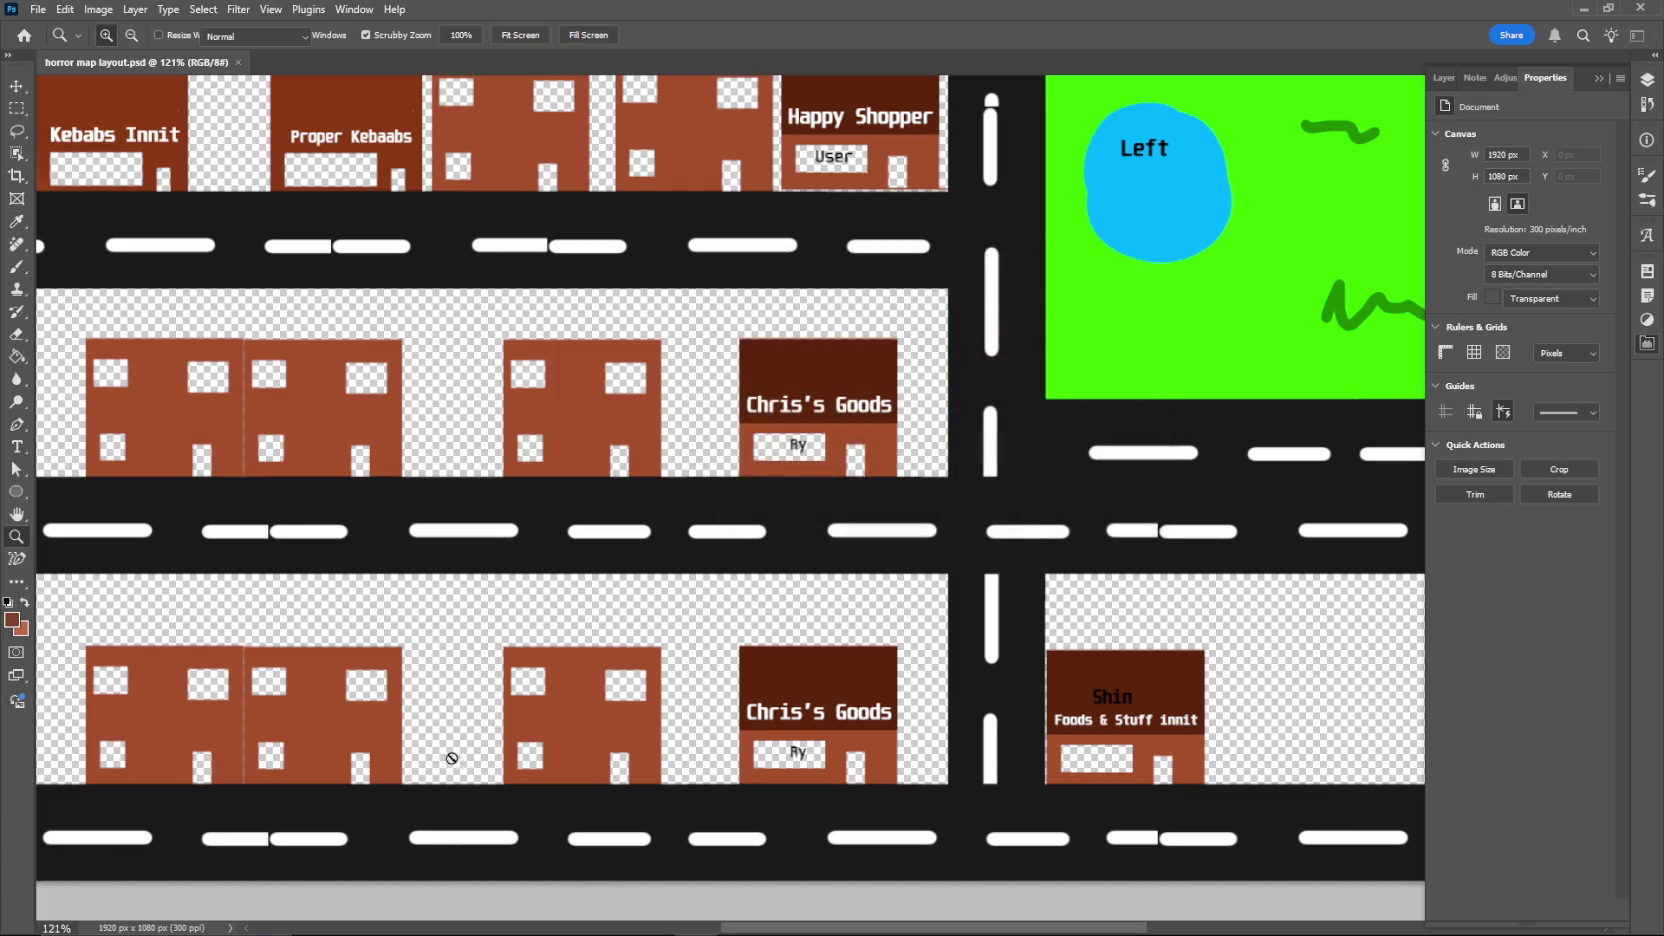
pyautogui.press('v')
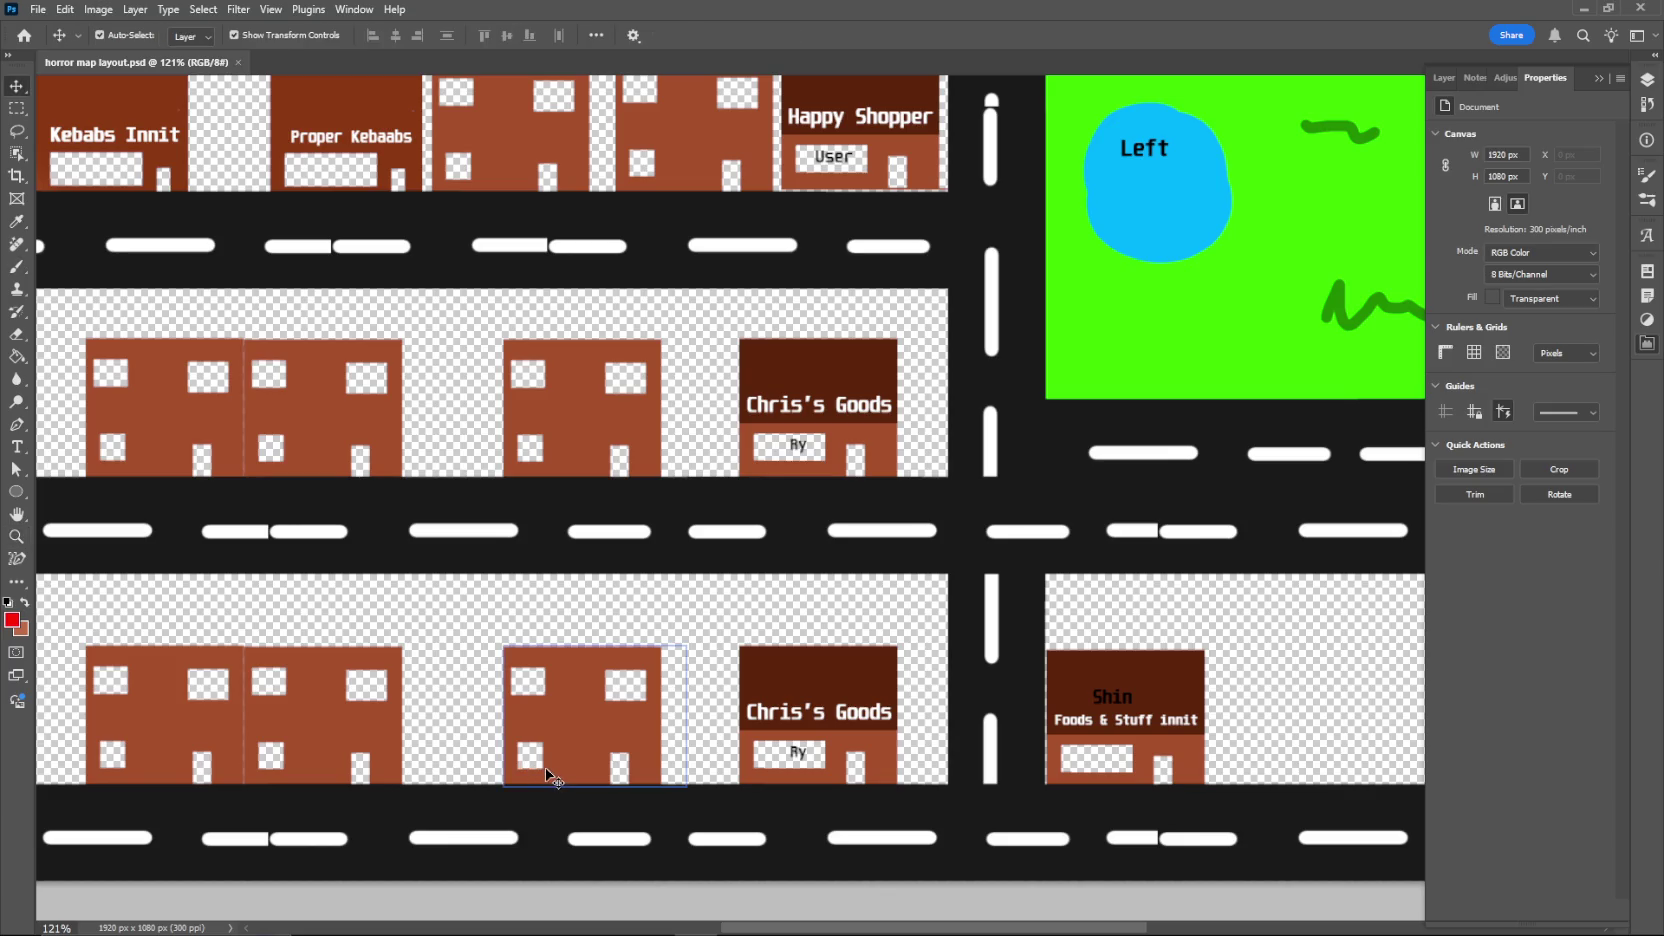
pyautogui.click(545, 775)
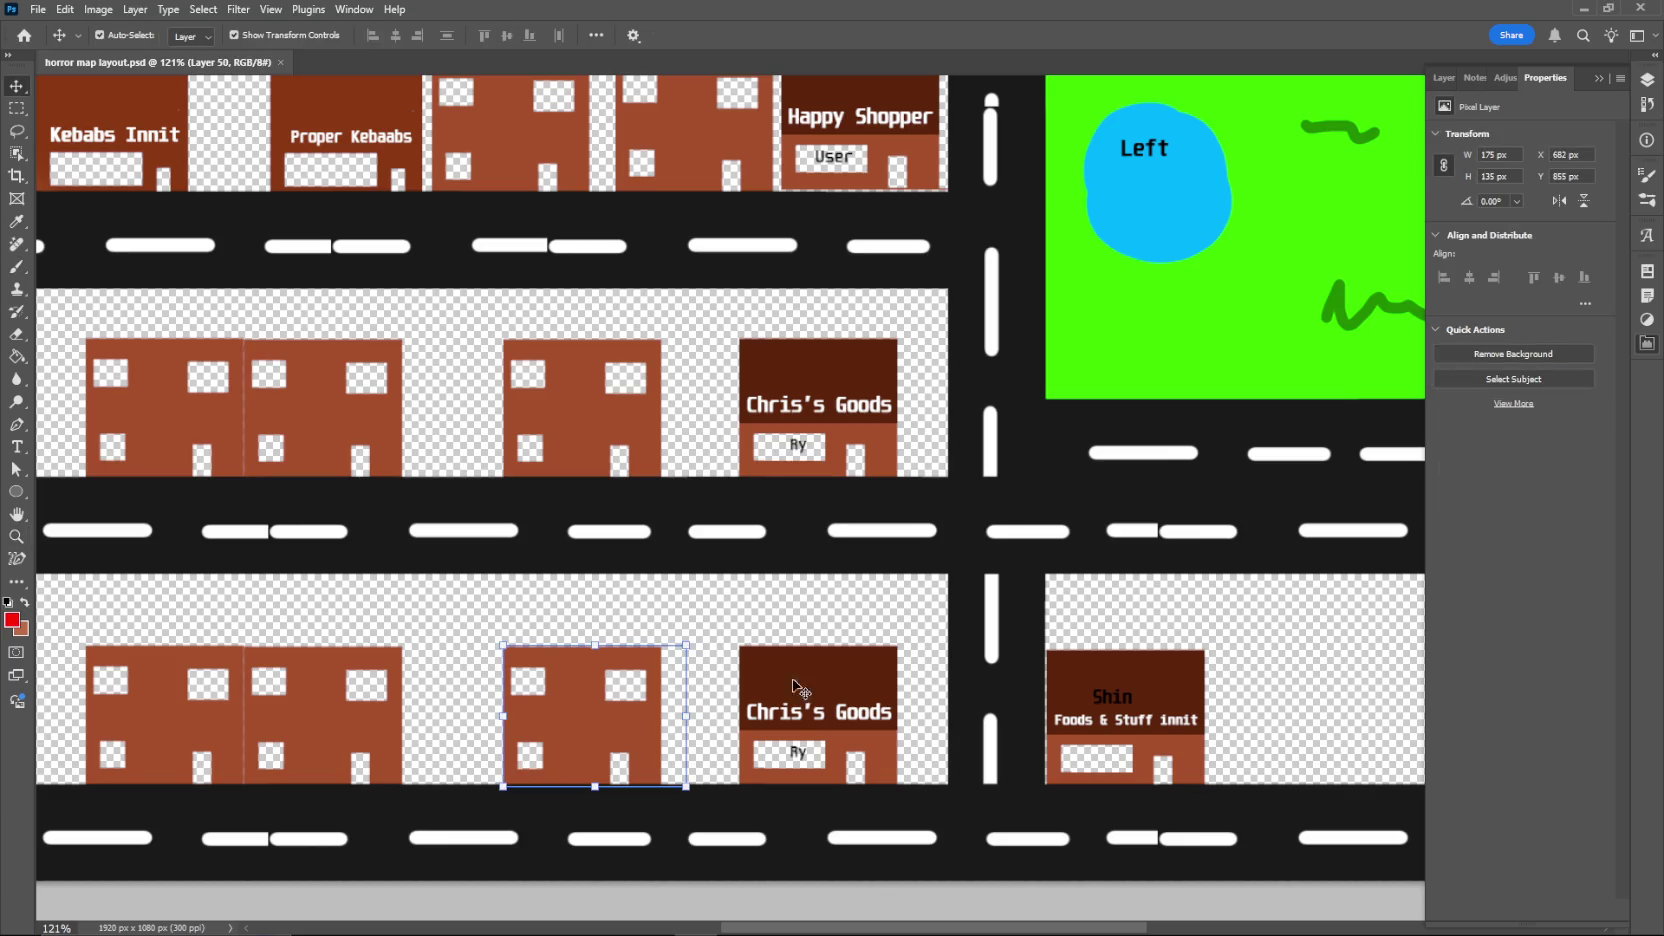
pyautogui.click(1647, 80)
pyautogui.click(1578, 904)
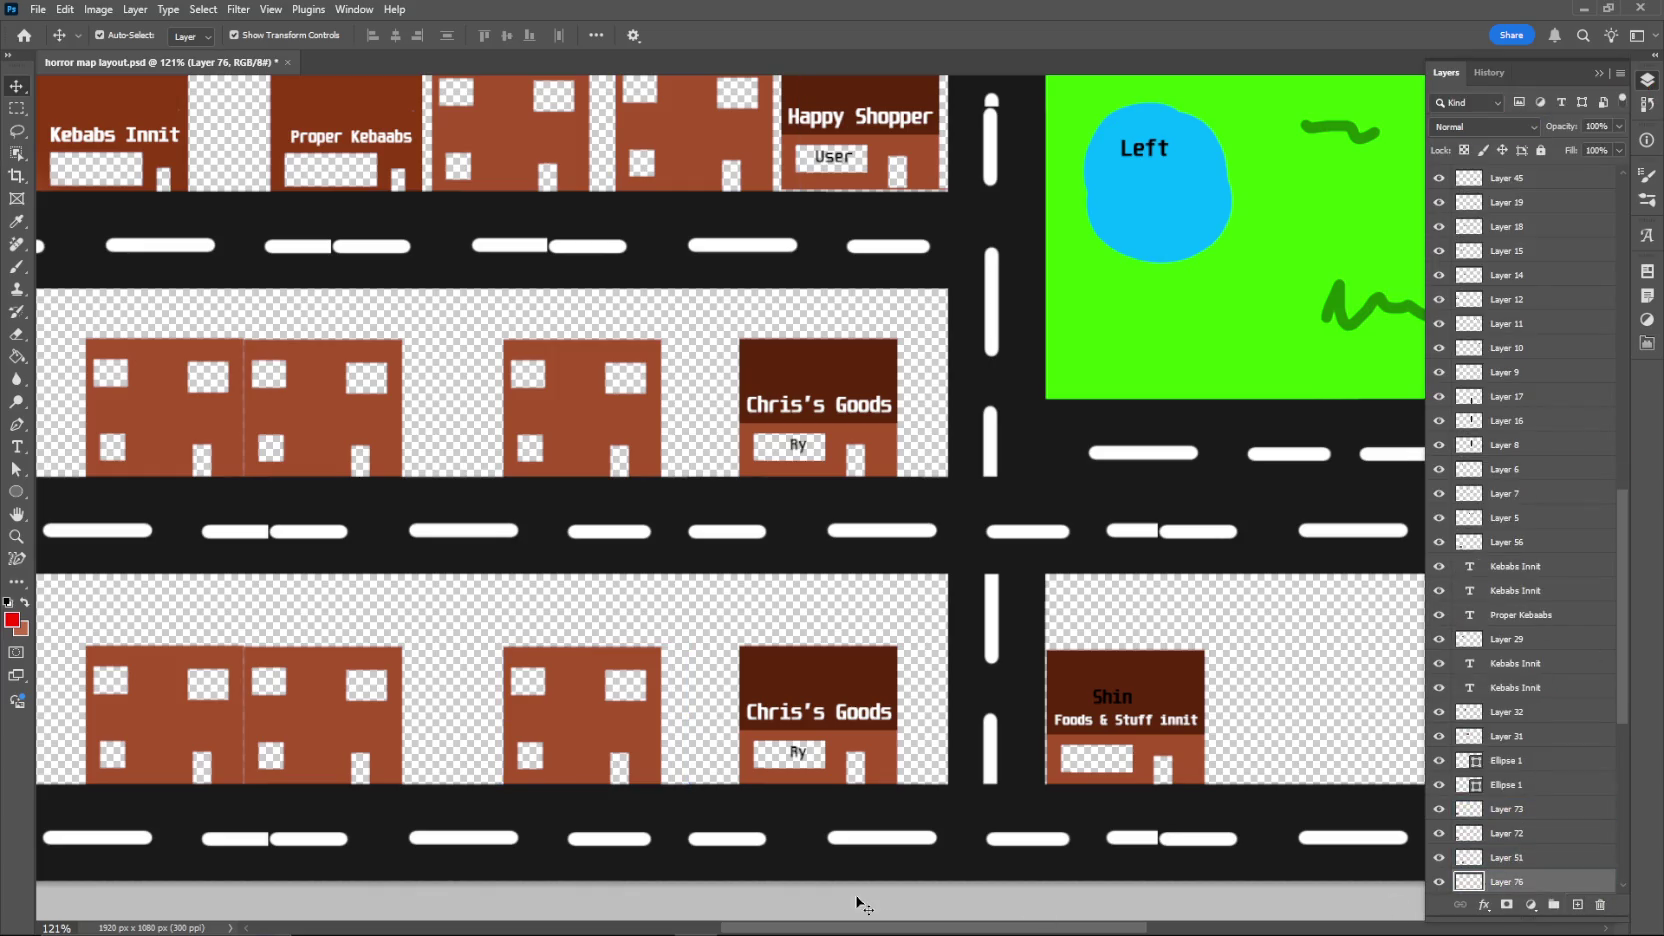
# Paint a tall red post box body in the gap between buildings with a large brush
pyautogui.press('b')
pyautogui.rightClick(543, 777)
pyautogui.moveTo(549, 675); pyautogui.dragTo(564, 675)
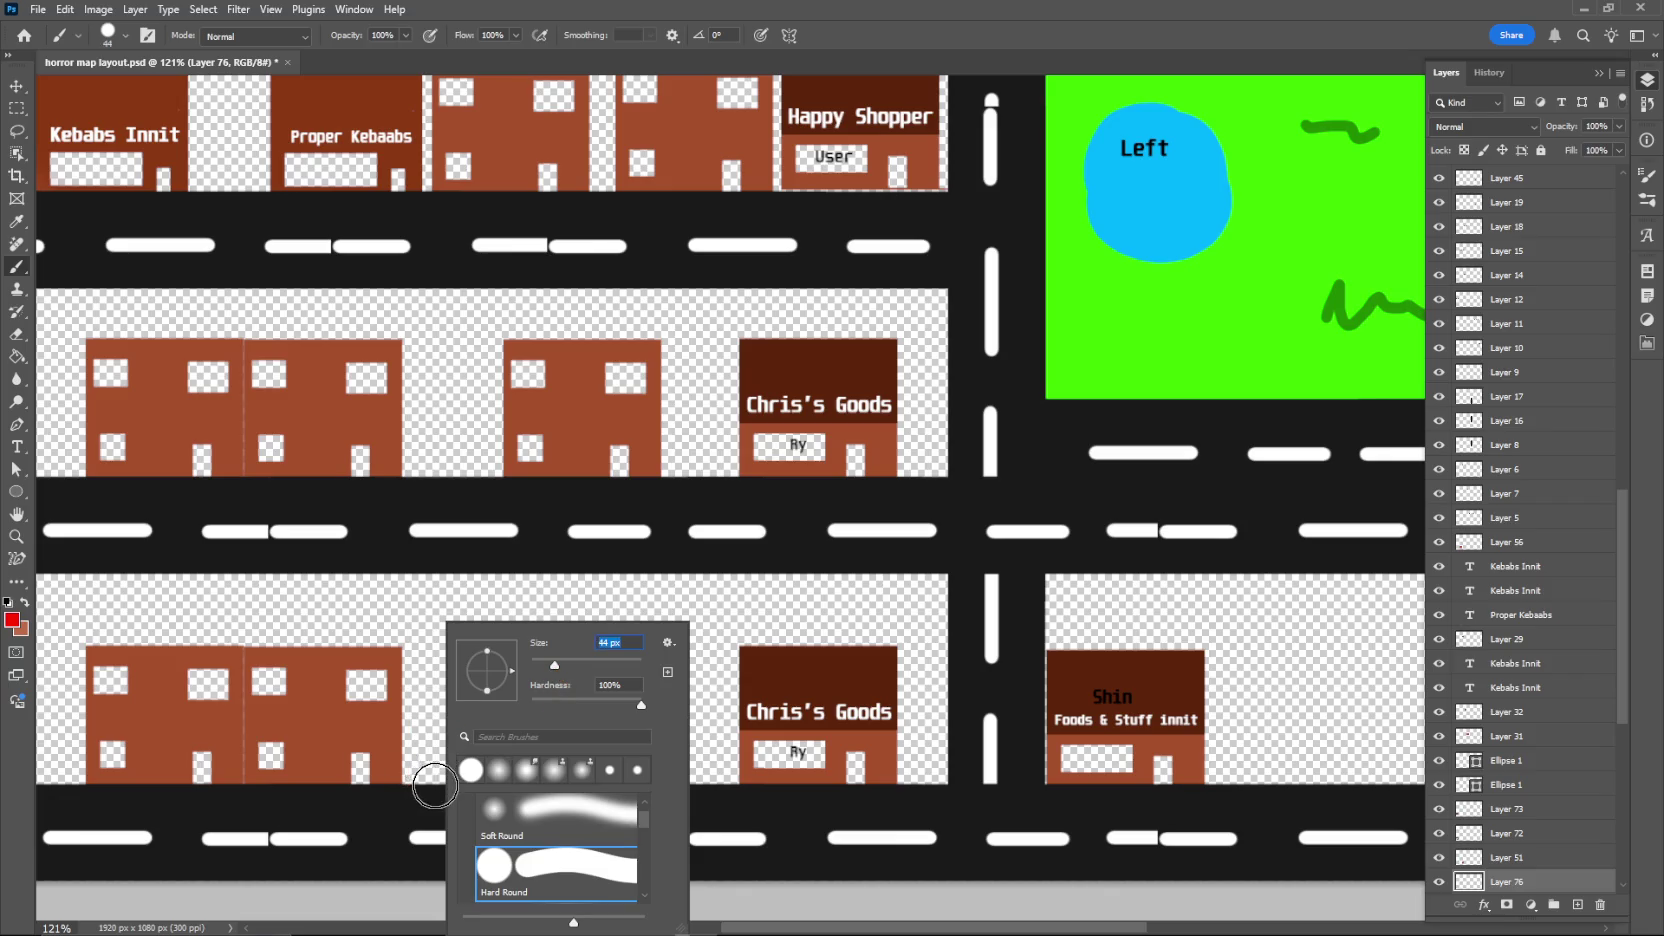
pyautogui.click(420, 772)
pyautogui.hotkey('ctrl', 'z')
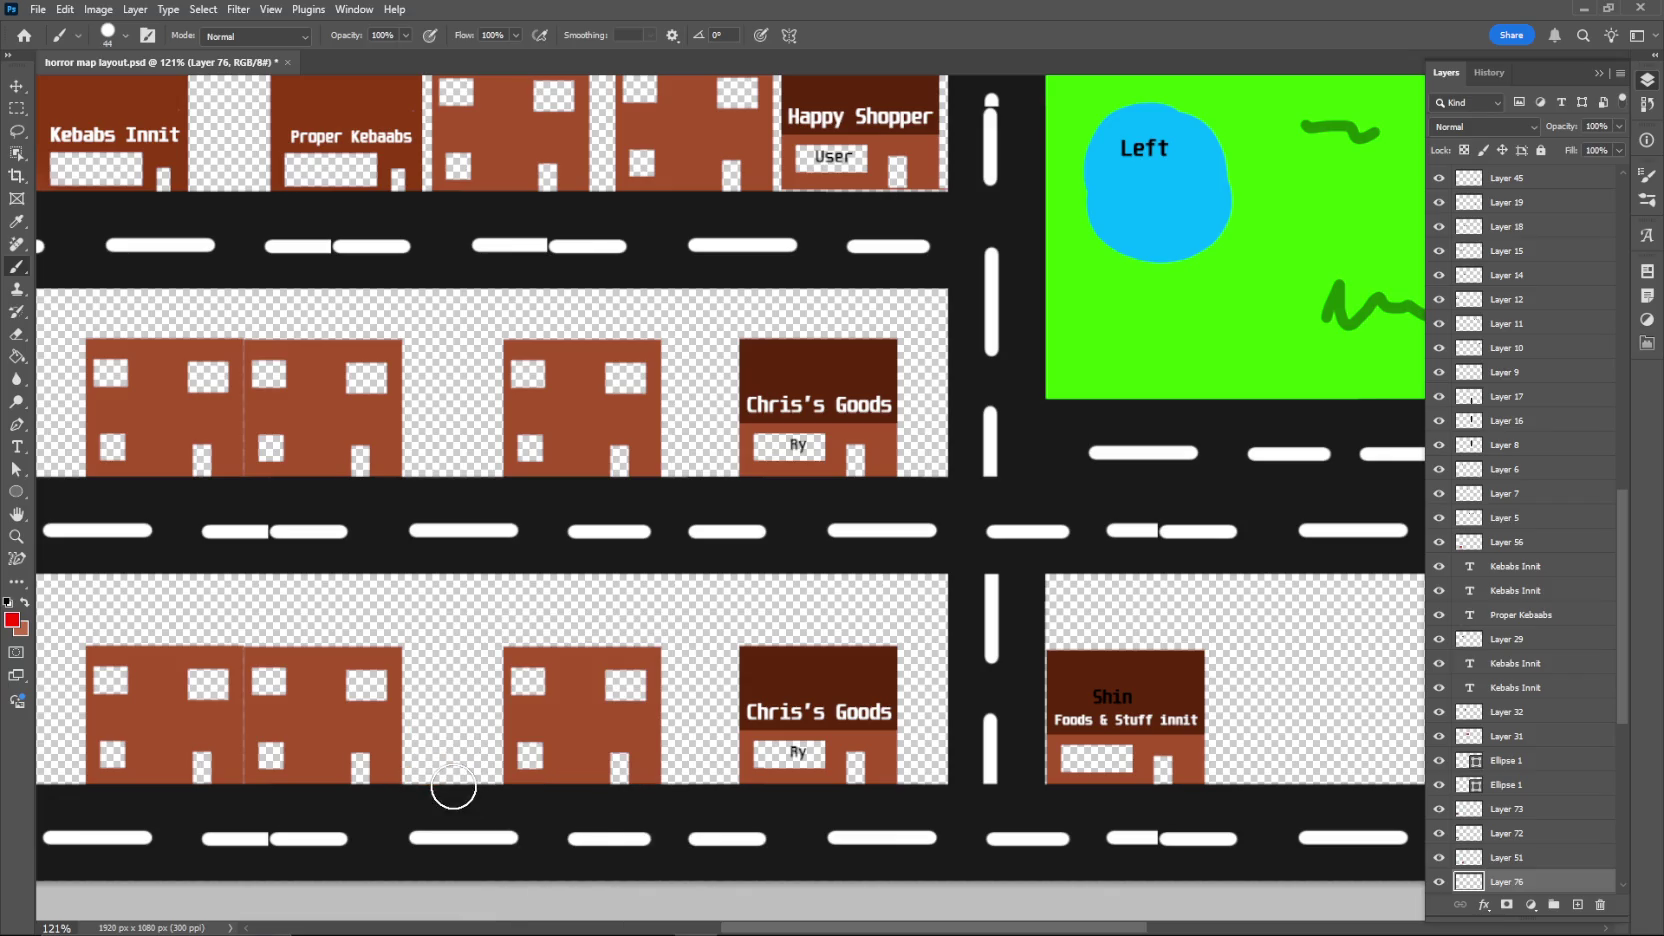
pyautogui.moveTo(453, 780)
pyautogui.mouseDown()
pyautogui.moveTo(464, 683)
pyautogui.moveTo(472, 698)
pyautogui.mouseUp()
# Zoom closer on the post box and set the foreground colour to black
pyautogui.press('z')
pyautogui.press('i')
pyautogui.click(12, 620)
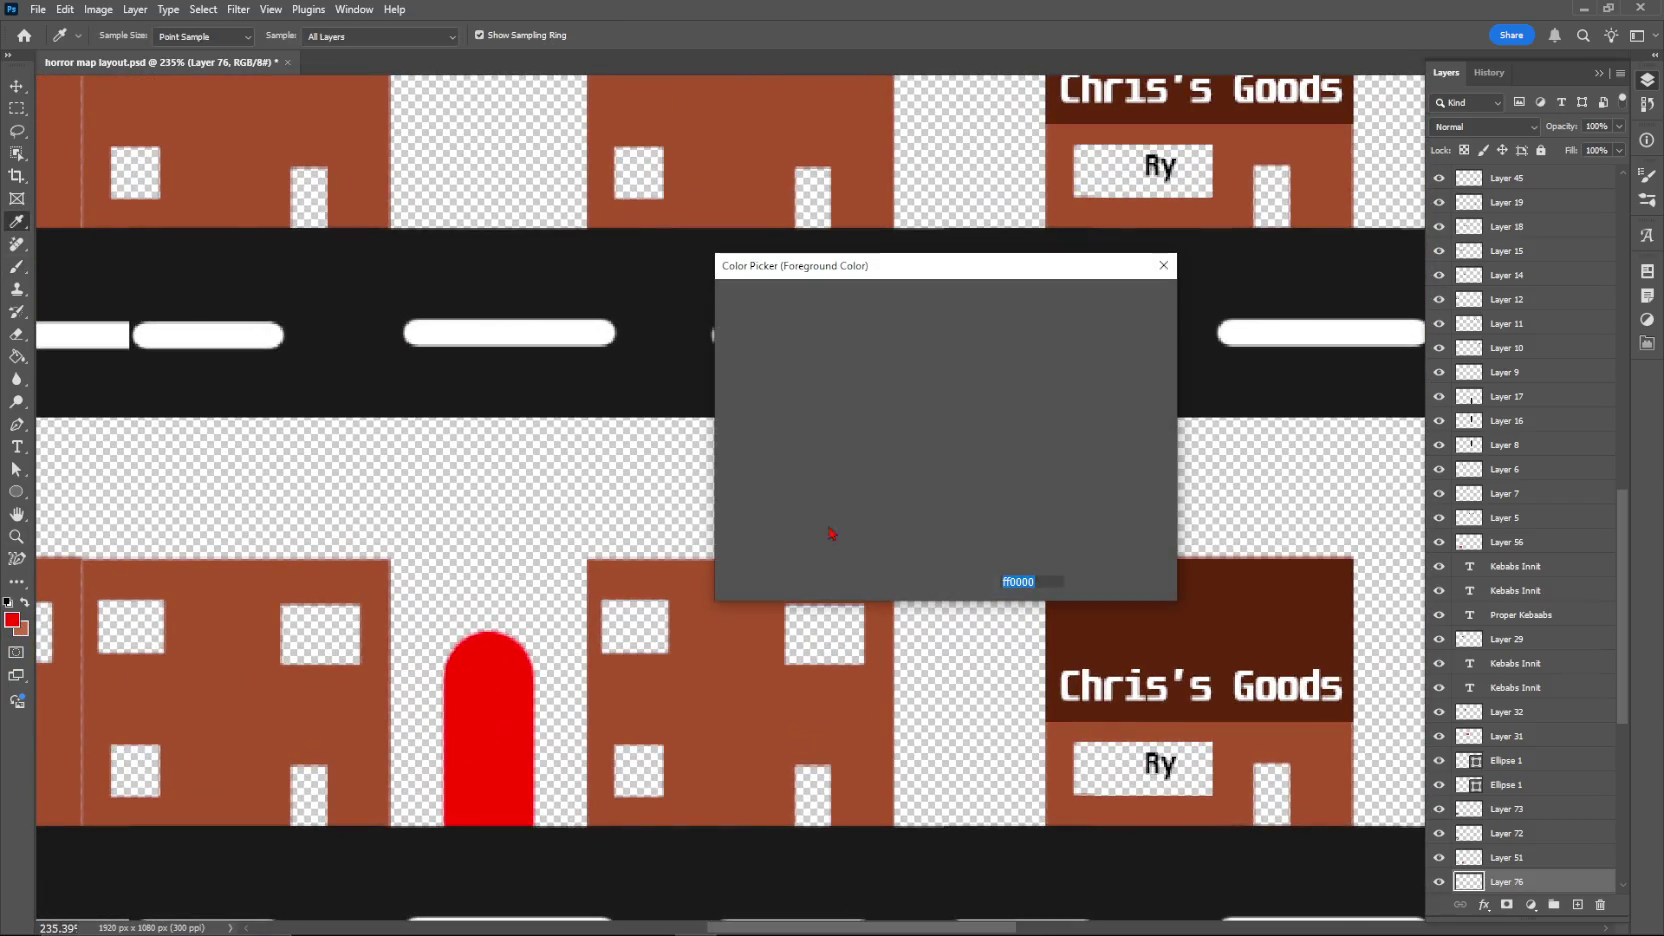
pyautogui.click(1086, 305)
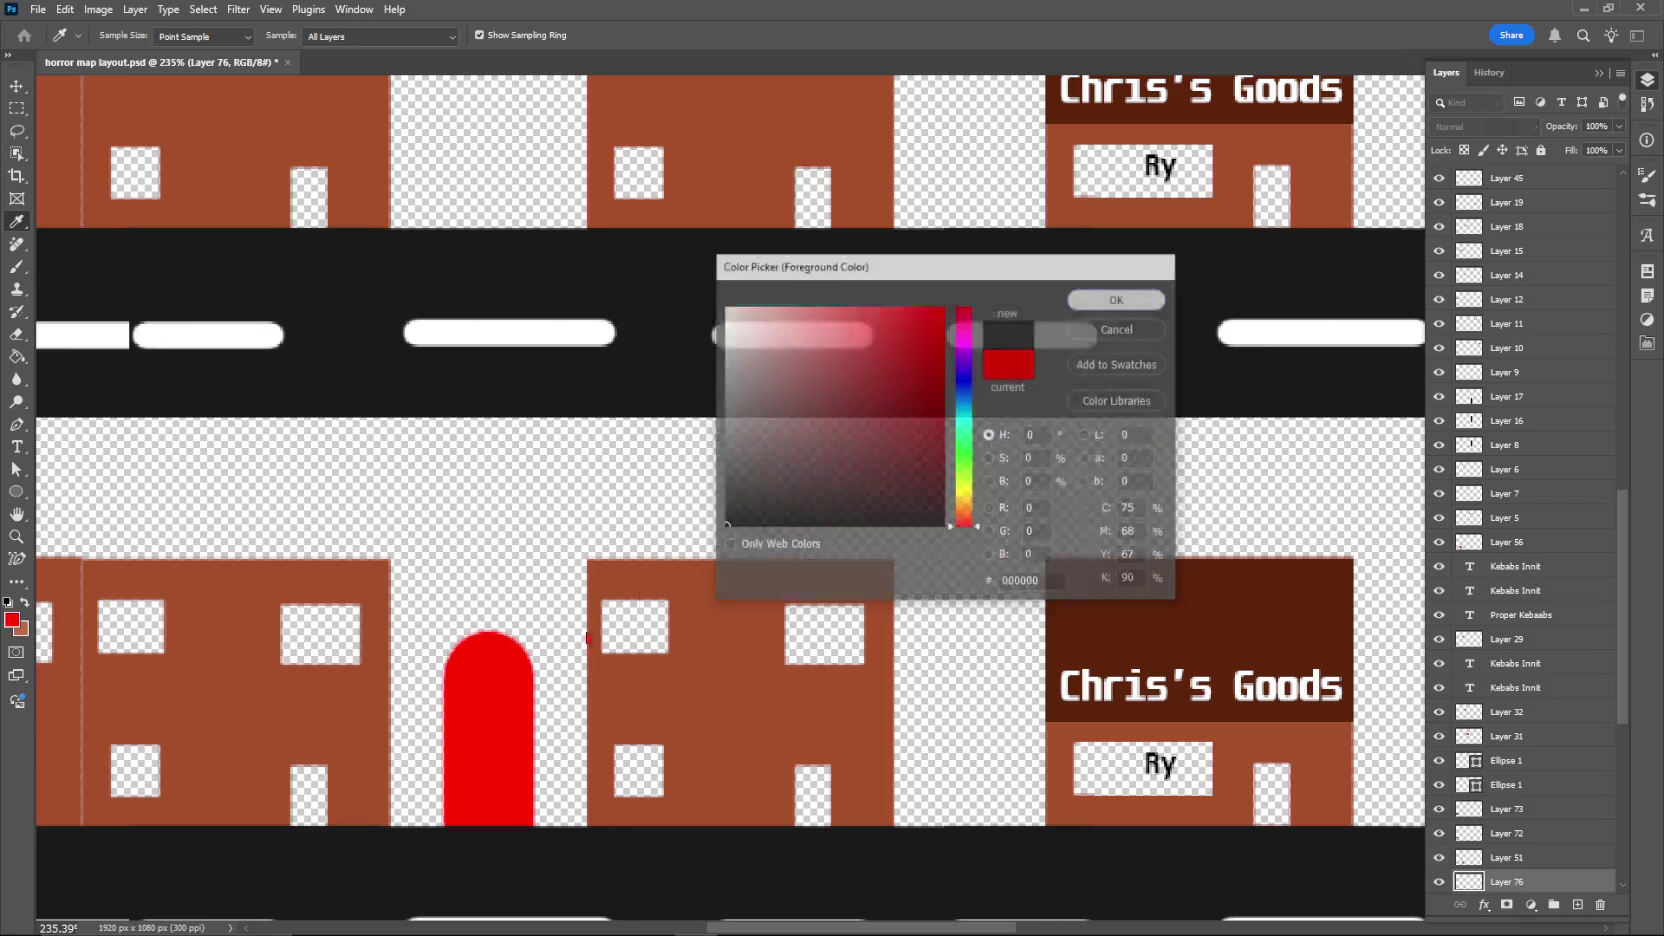
# Try painting a black top on the post box, then erase and undo that attempt
pyautogui.press('b')
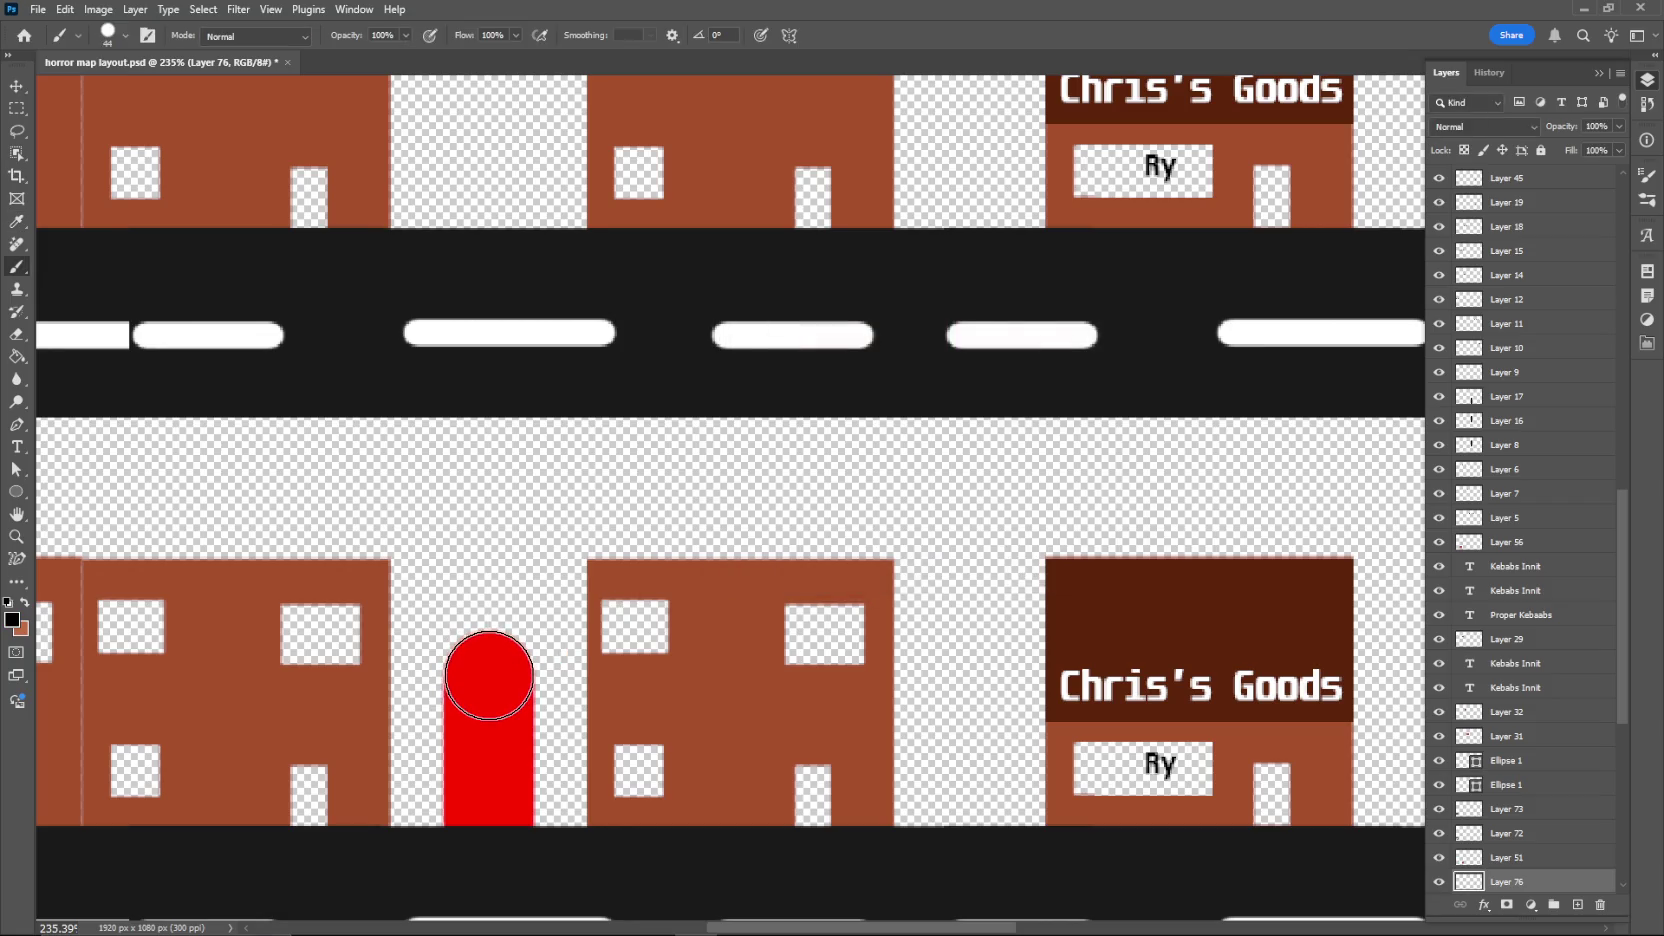
pyautogui.moveTo(489, 681); pyautogui.dragTo(480, 678)
pyautogui.press('z')
pyautogui.press('e')
pyautogui.moveTo(430, 728); pyautogui.dragTo(557, 728)
pyautogui.hotkey('ctrl', 'z')
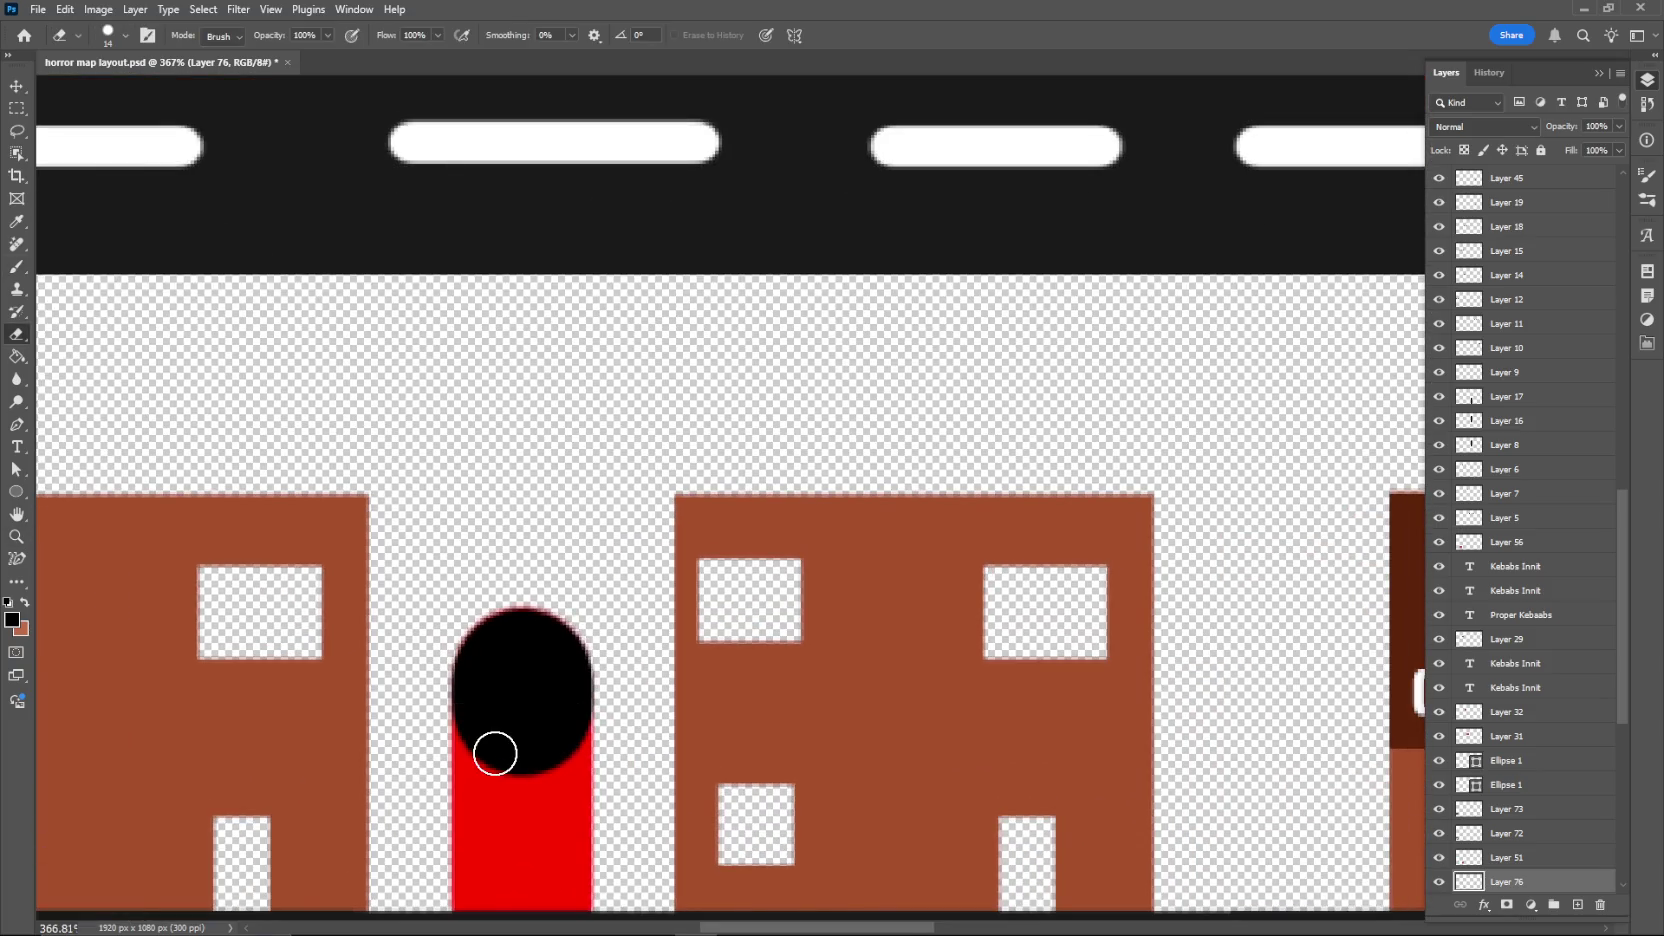
pyautogui.hotkey('ctrl', 'z')
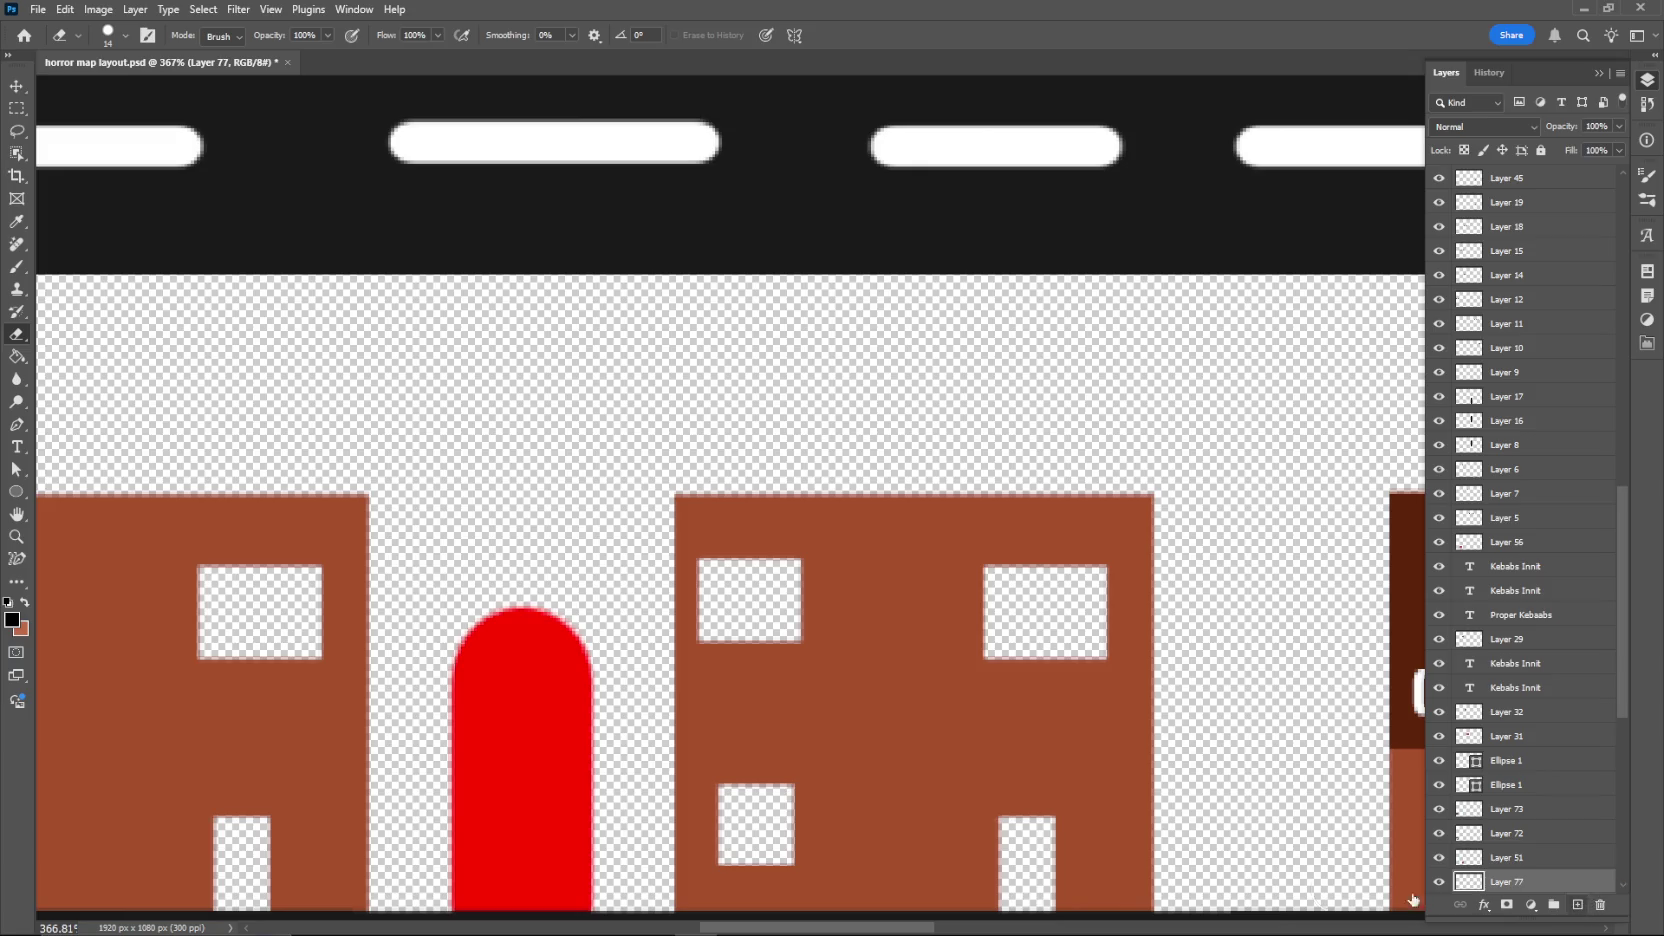
# Repaint a black domed cap over the top of the post box
pyautogui.press('b')
pyautogui.click(522, 678)
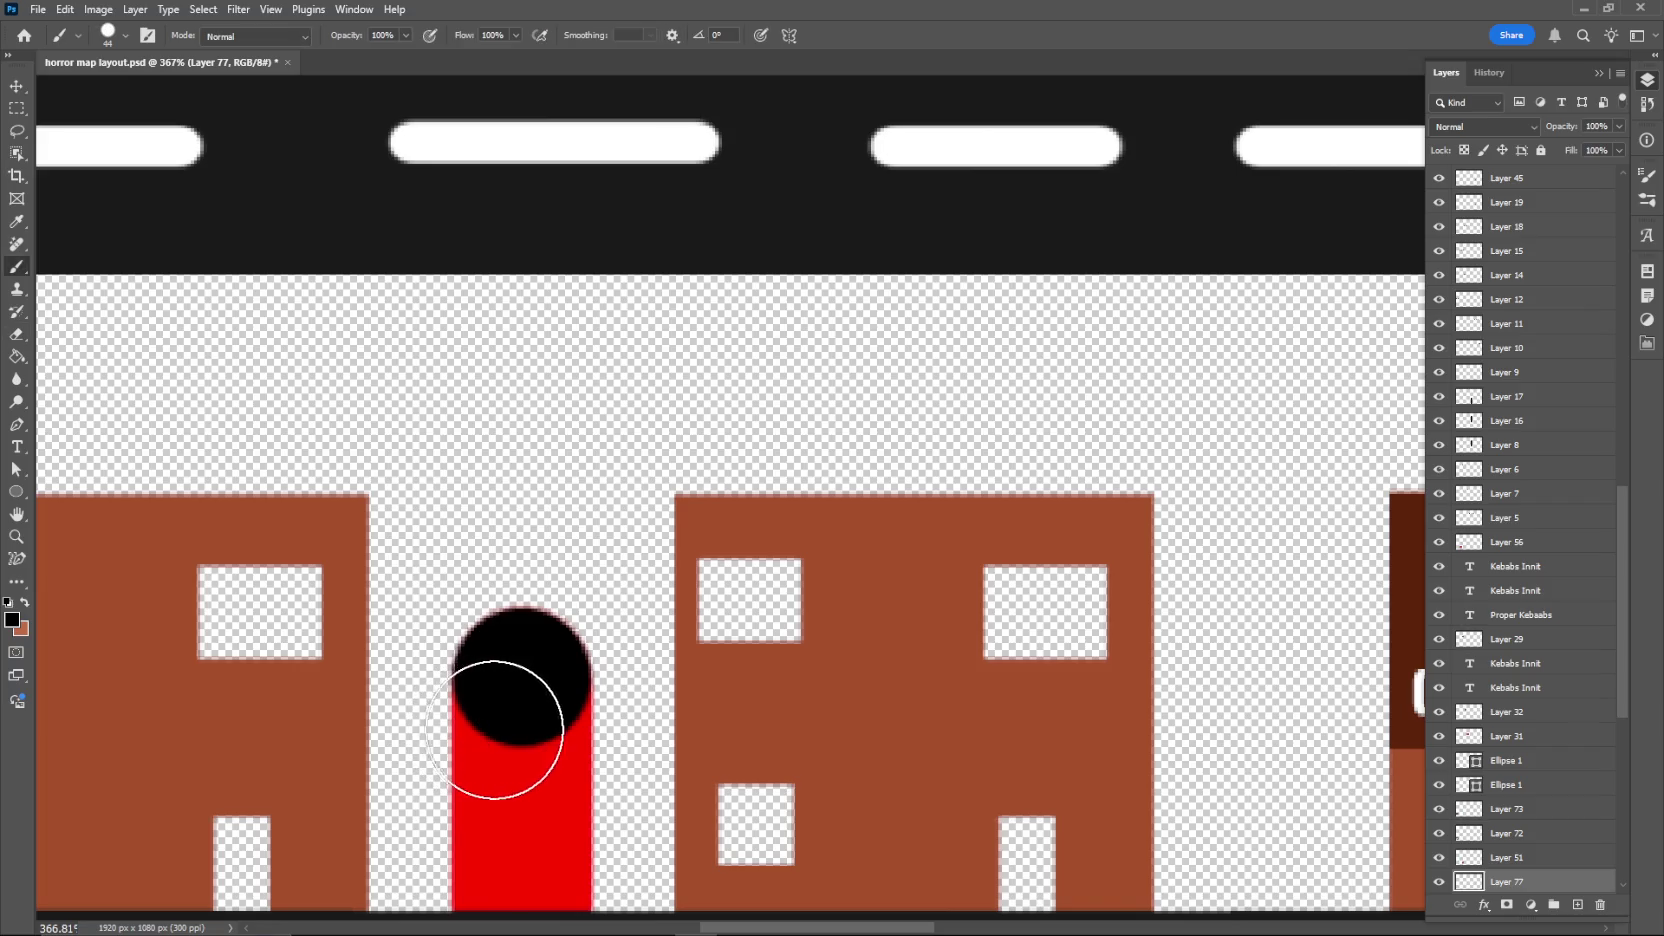
pyautogui.moveTo(520, 668)
pyautogui.mouseDown()
pyautogui.moveTo(516, 704)
pyautogui.moveTo(653, 742)
pyautogui.moveTo(460, 772)
pyautogui.moveTo(493, 772)
pyautogui.mouseUp()
pyautogui.press('e')
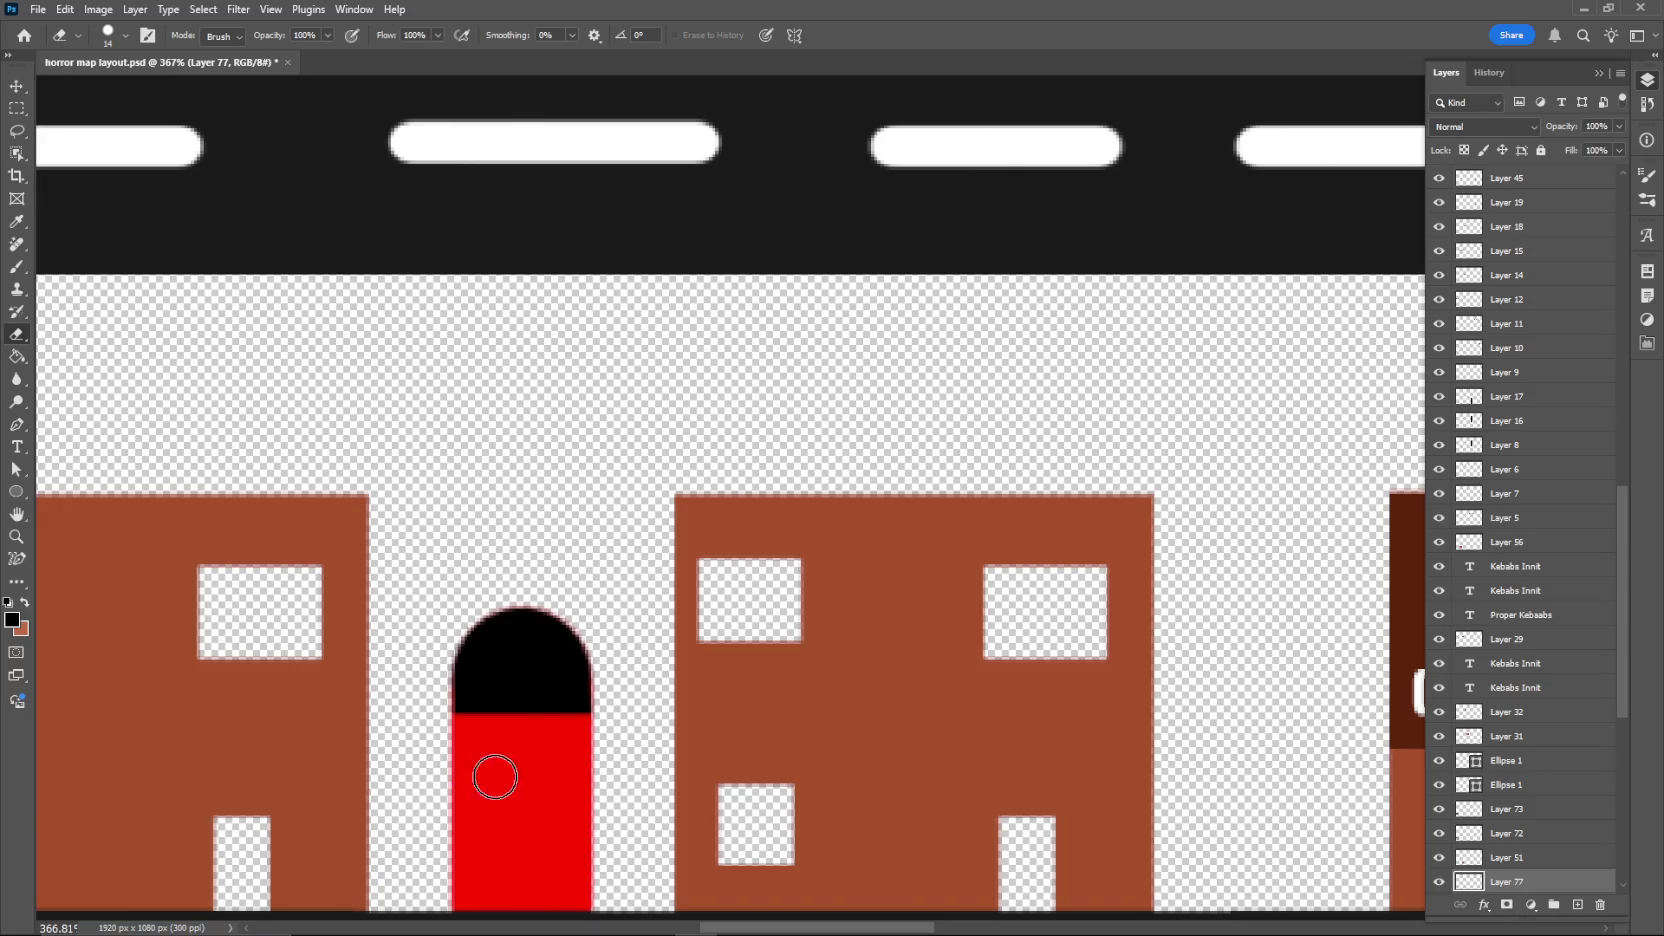
pyautogui.rightClick(530, 692)
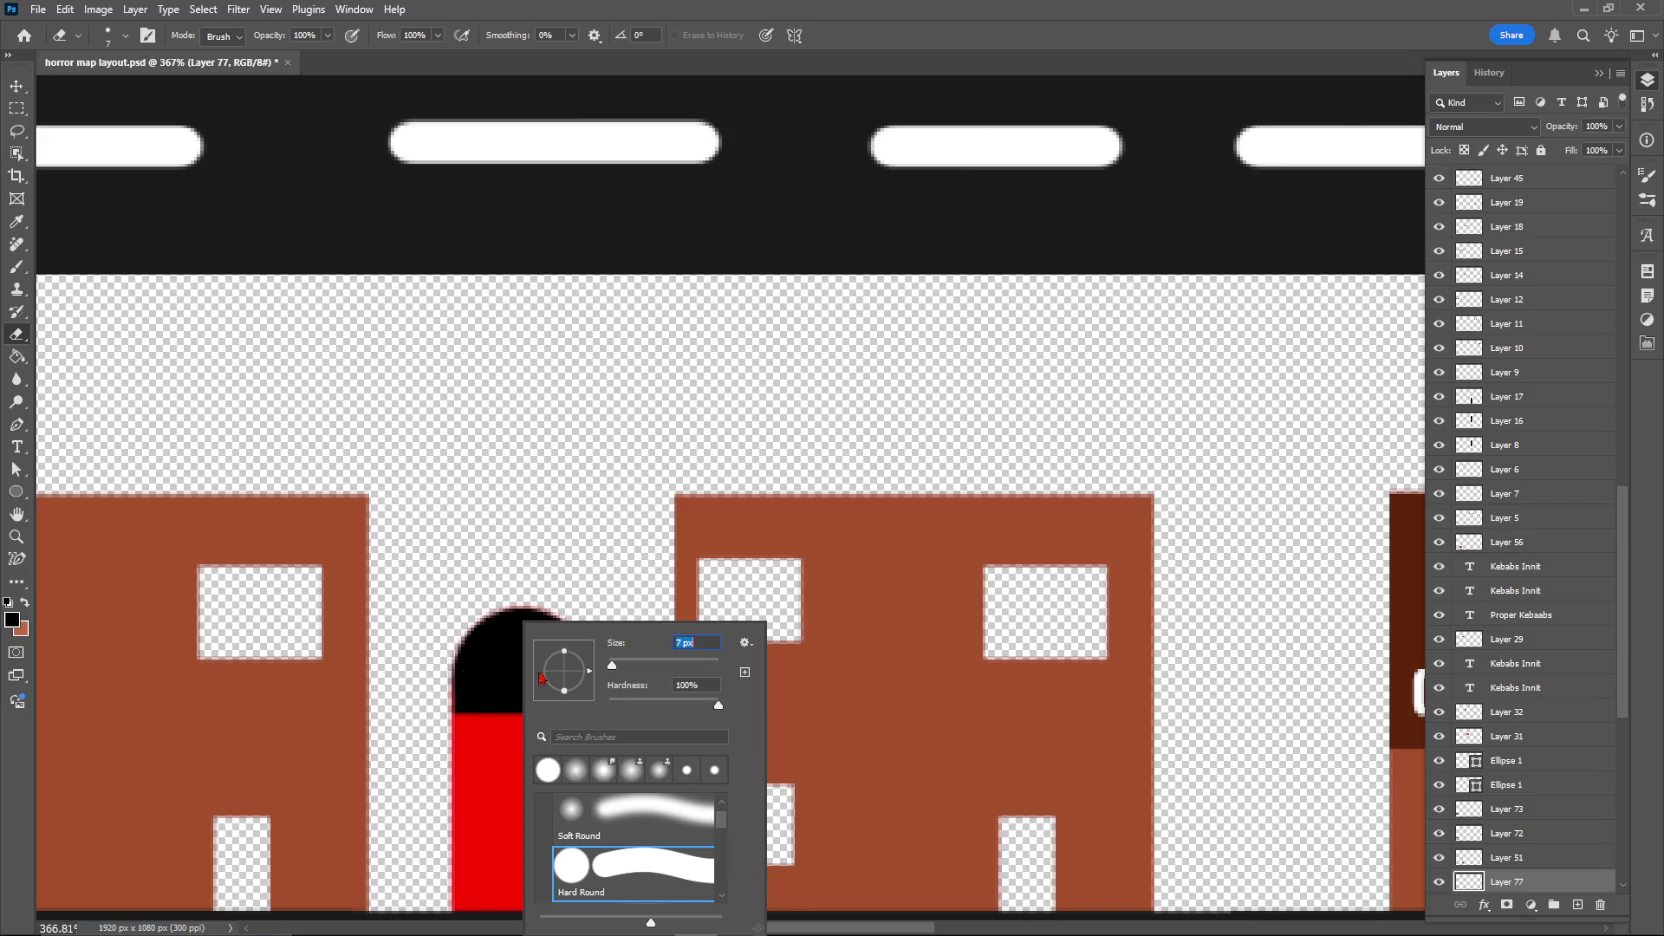
# Erase a thin letter slot in the dome and shrink the brush to 9 px
pyautogui.press('Return')
pyautogui.click(490, 676)
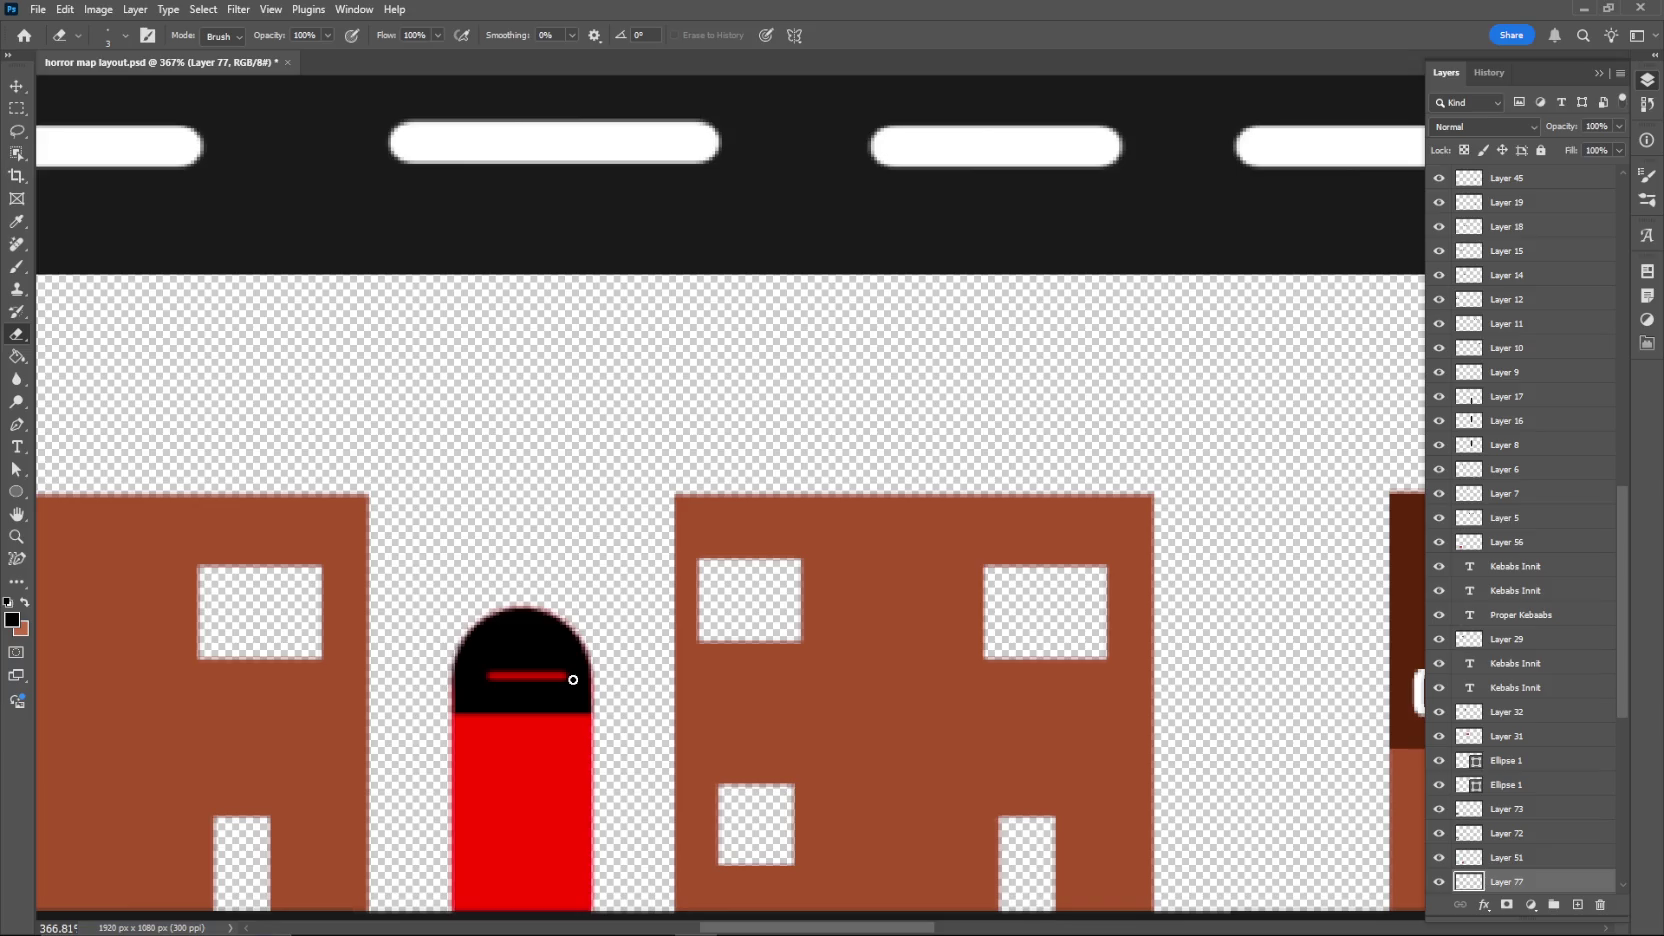
pyautogui.press('b')
pyautogui.rightClick(618, 680)
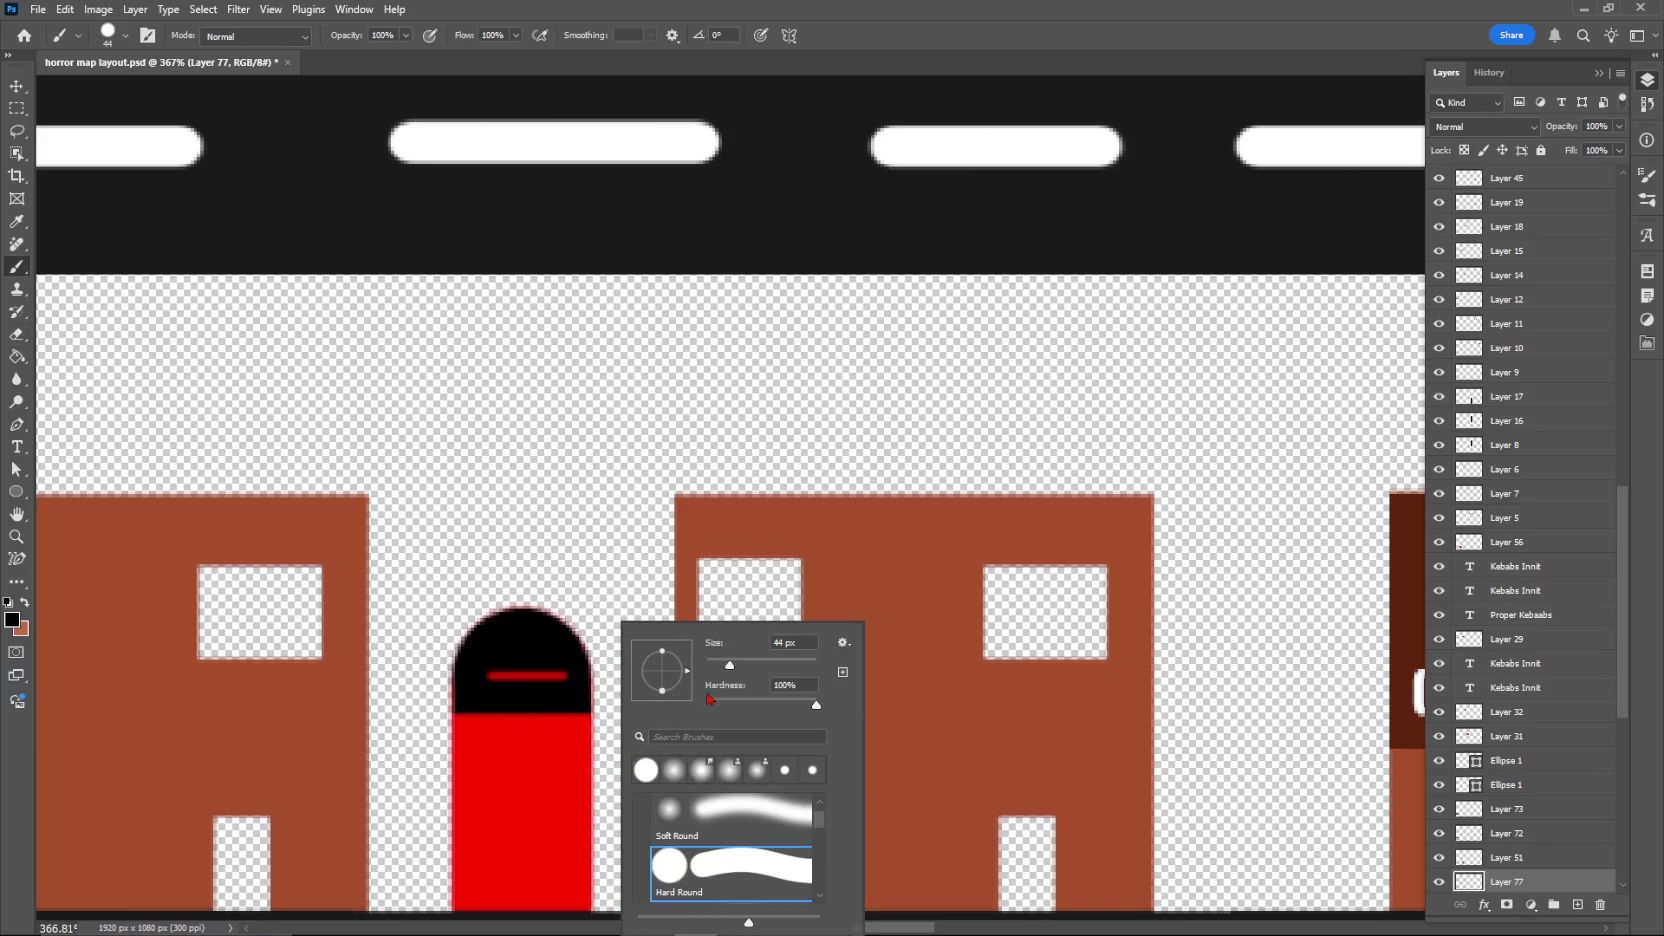
pyautogui.moveTo(717, 668); pyautogui.dragTo(713, 668)
pyautogui.press('Return')
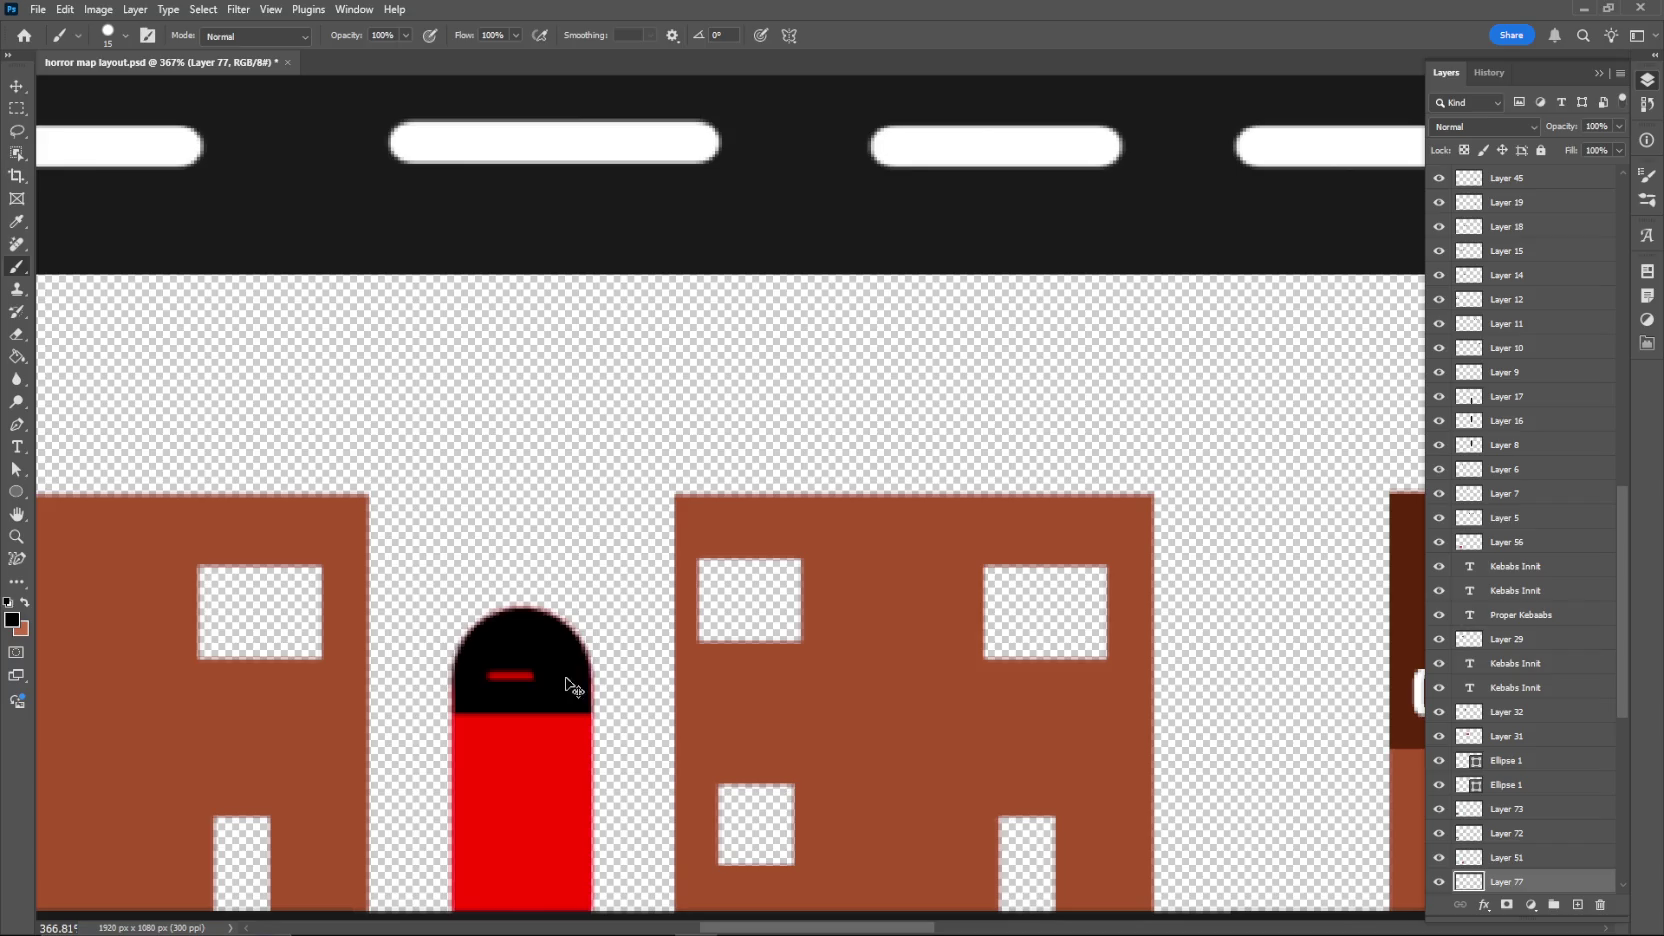
pyautogui.rightClick(573, 676)
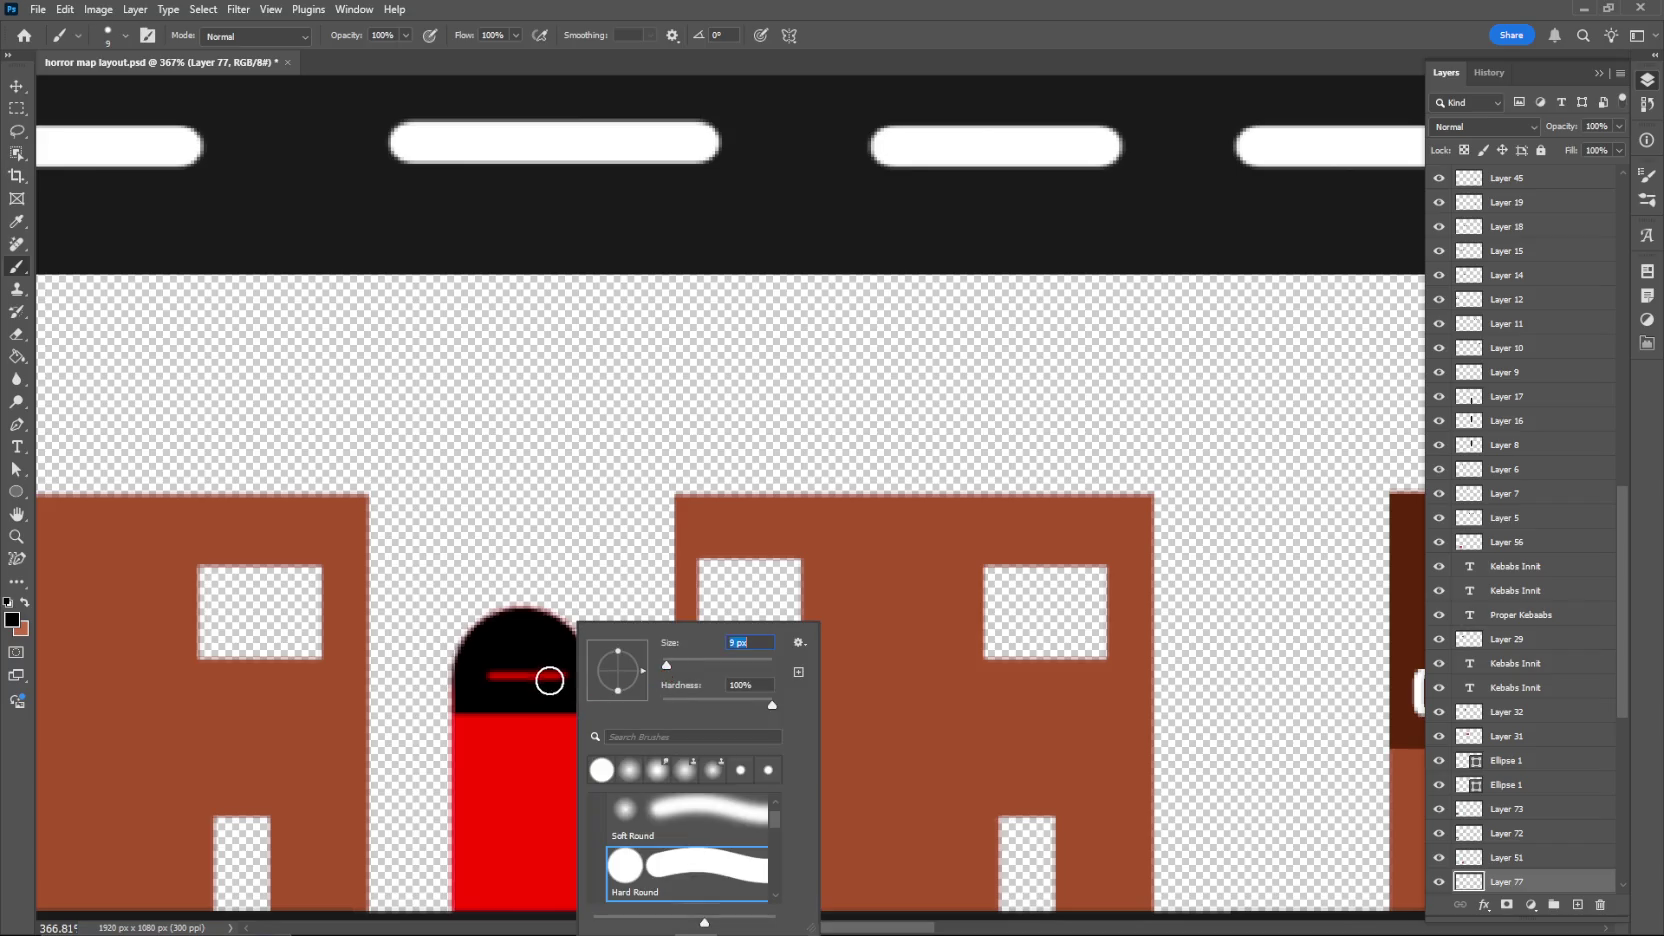
pyautogui.press('Return')
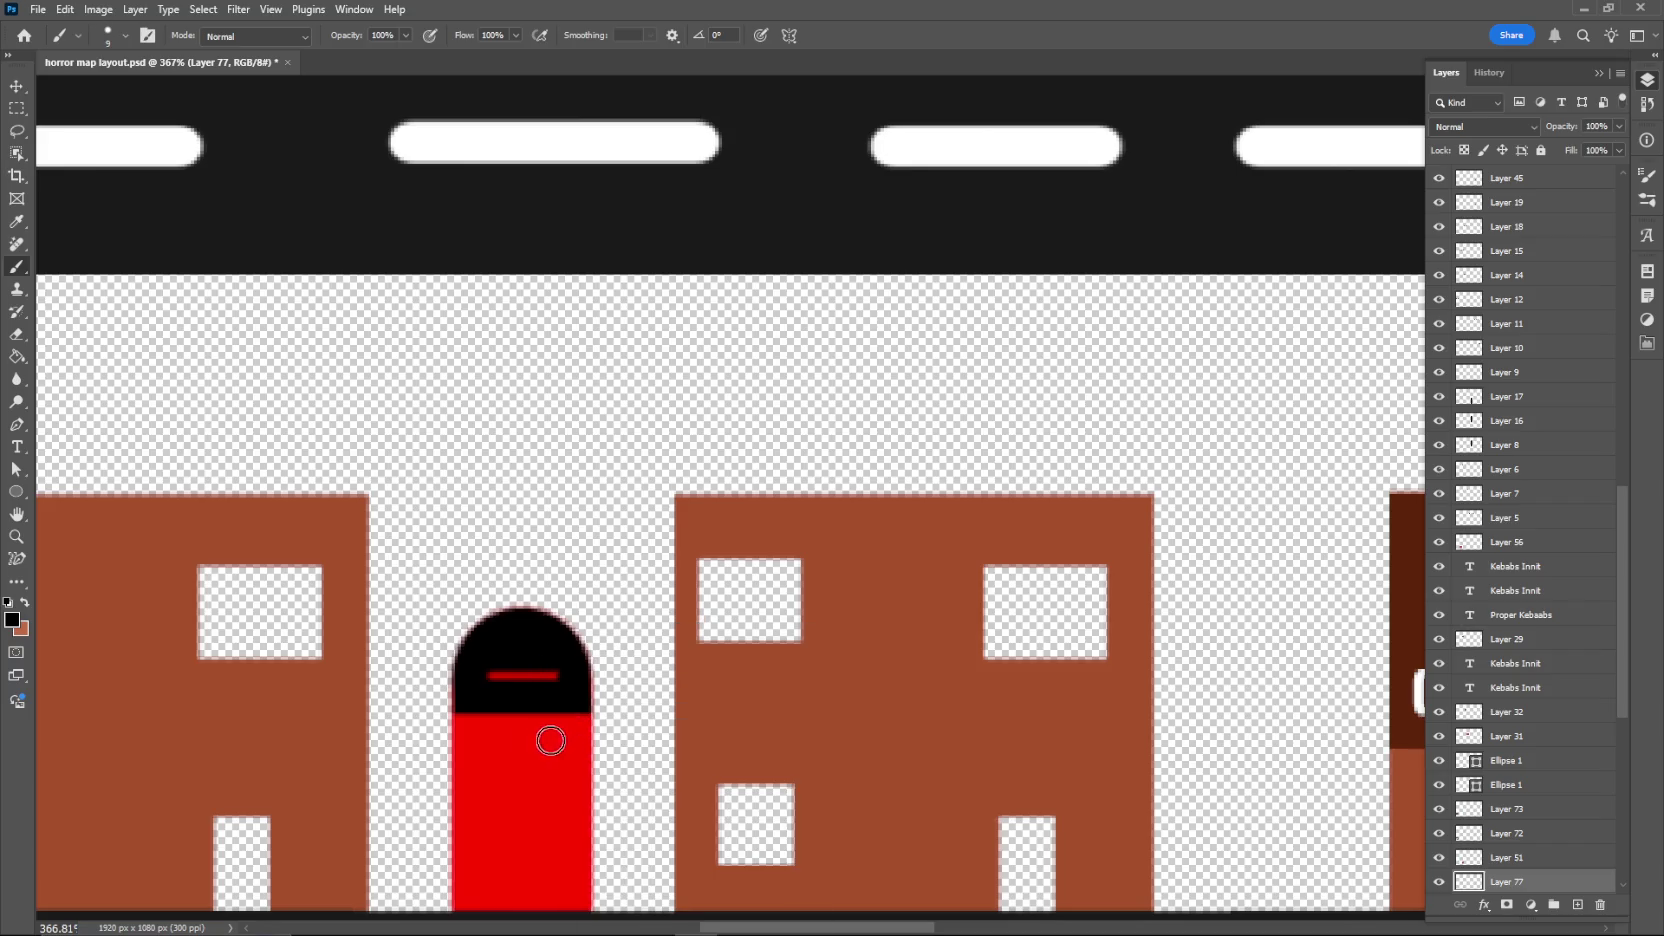
# Sample the post box colours and set the foreground to a darker red
pyautogui.press('v')
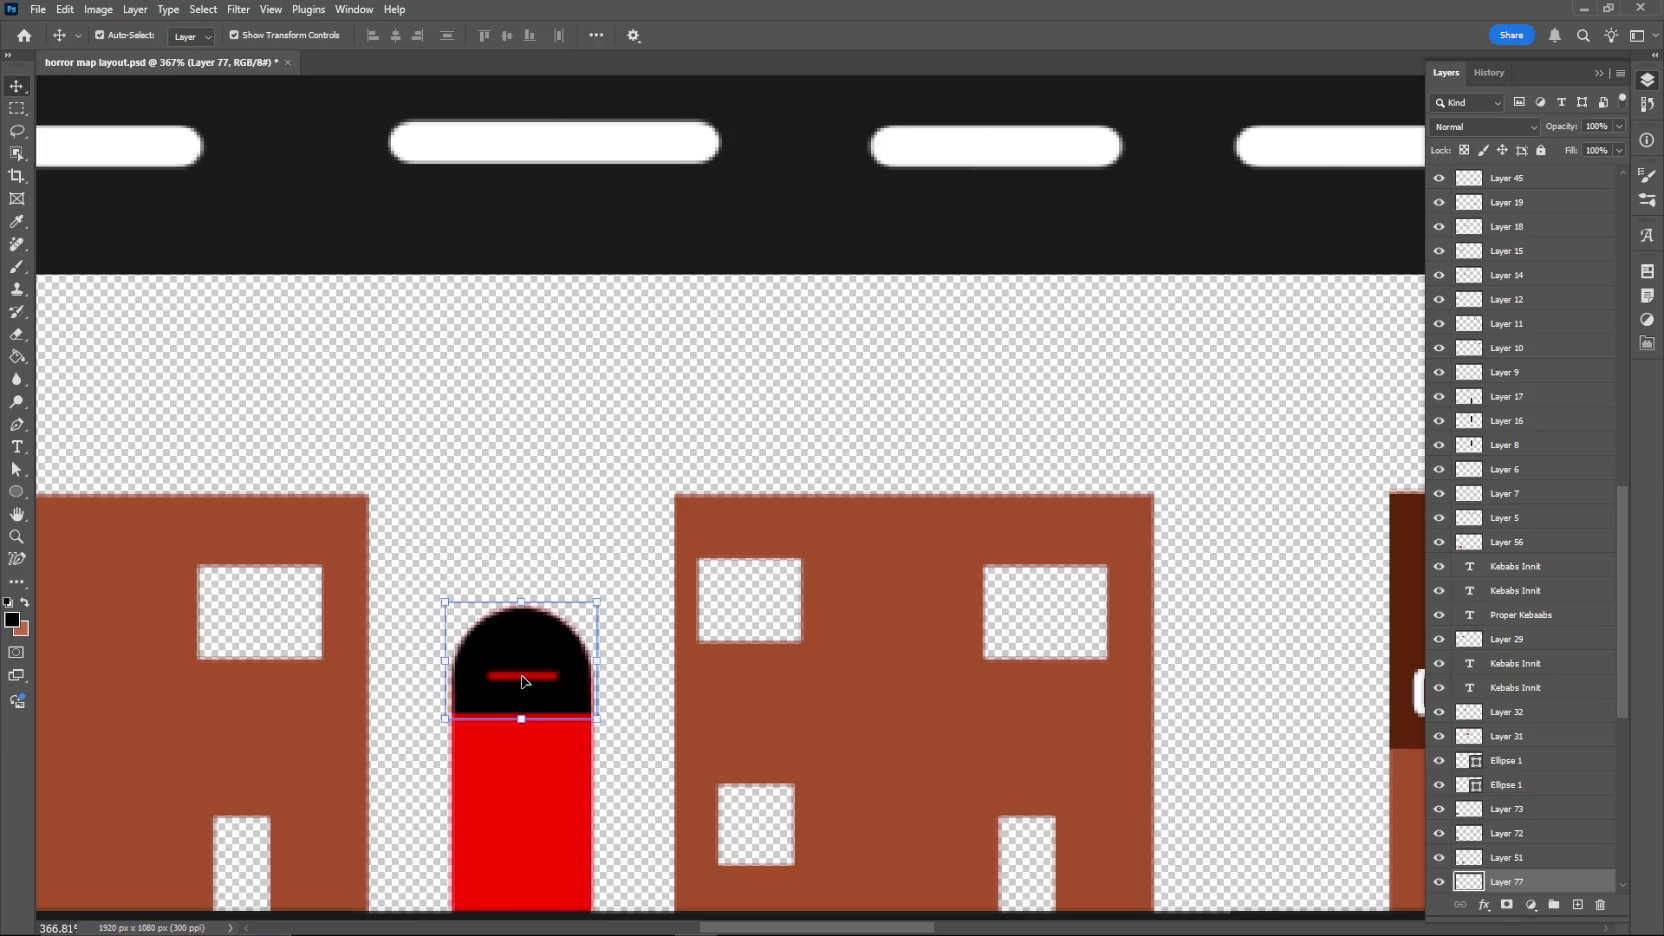
pyautogui.press('i')
pyautogui.click(532, 655)
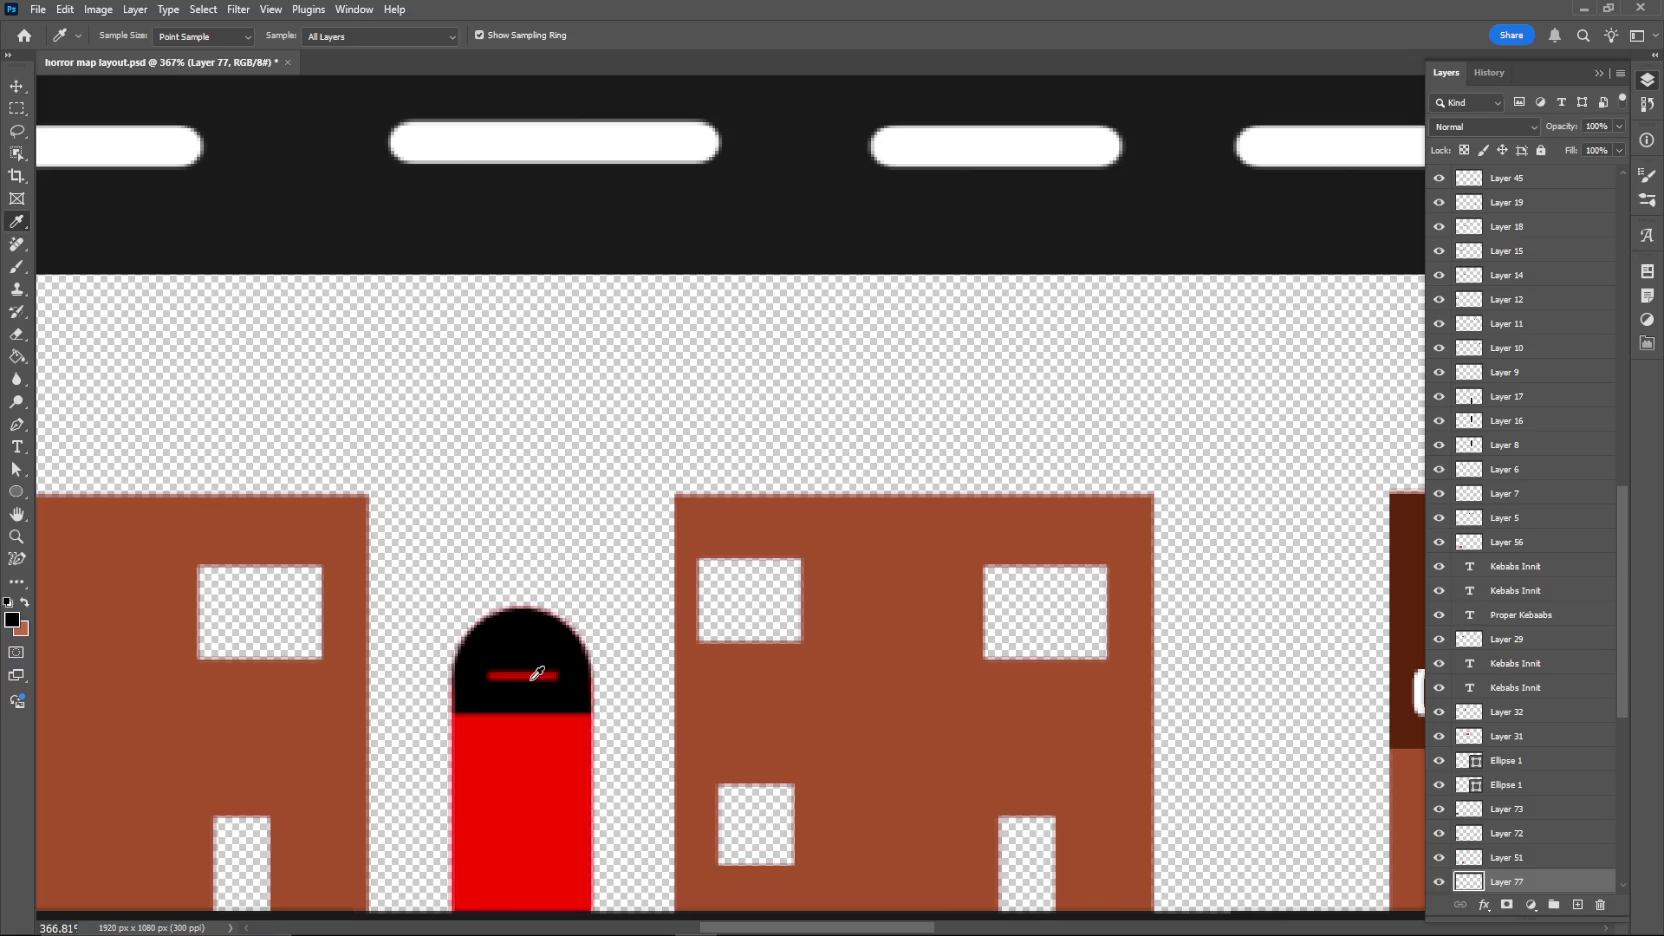
pyautogui.hotkey('ctrl', 'space')
pyautogui.moveTo(542, 672); pyautogui.dragTo(576, 665)
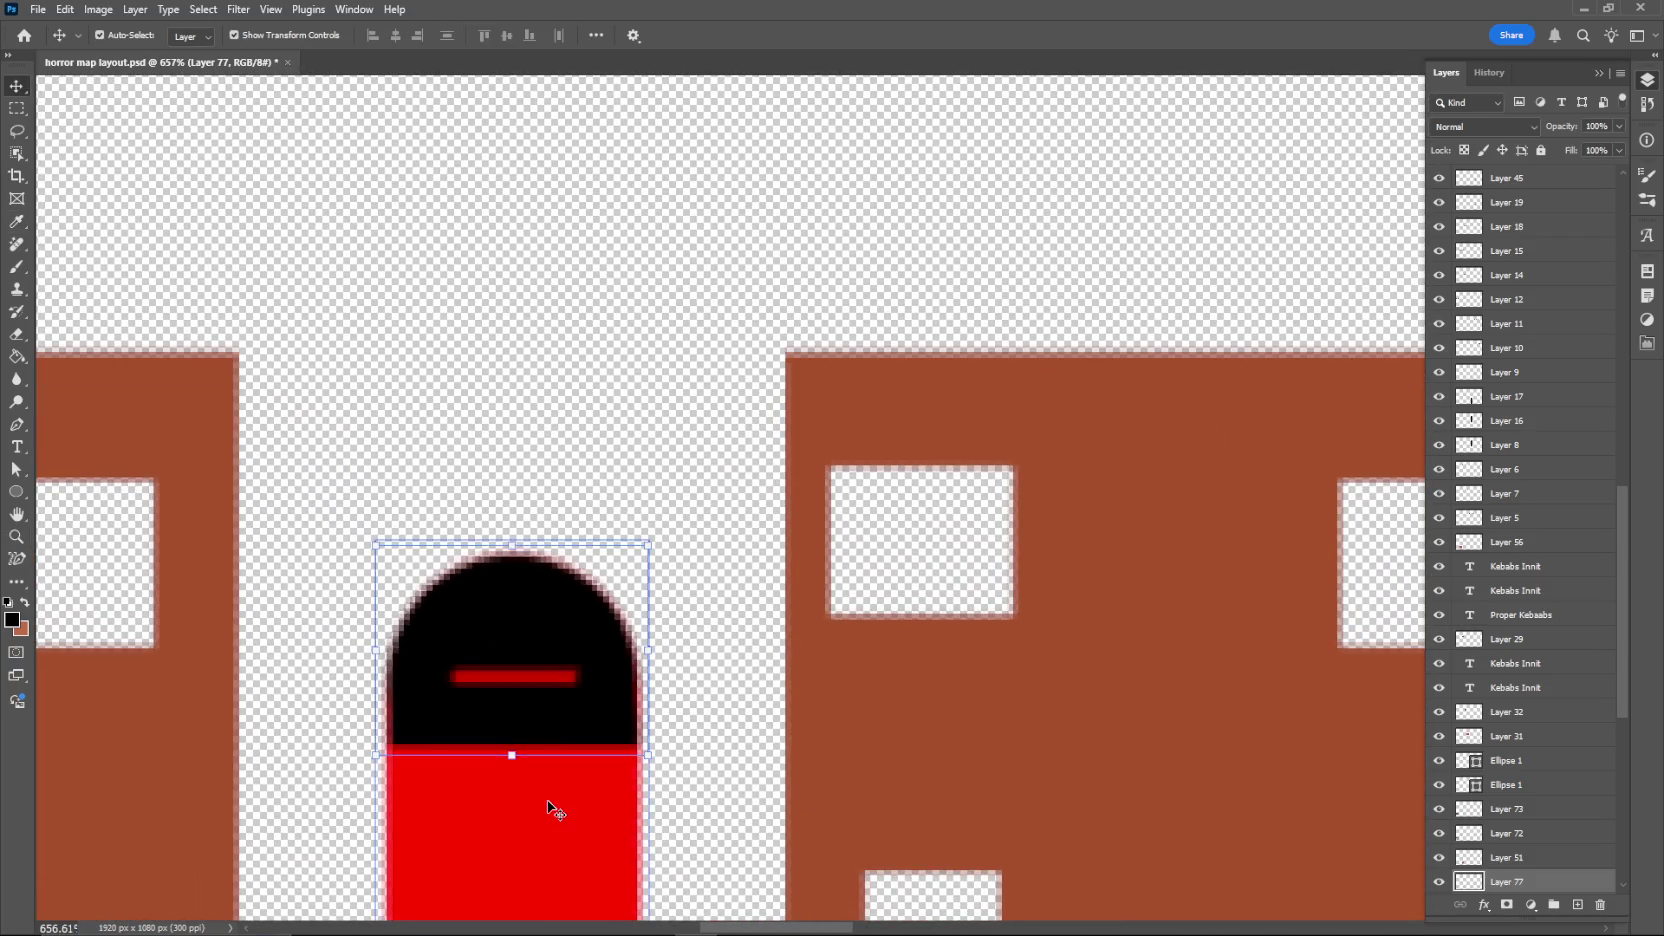
pyautogui.click(548, 808)
pyautogui.click(13, 621)
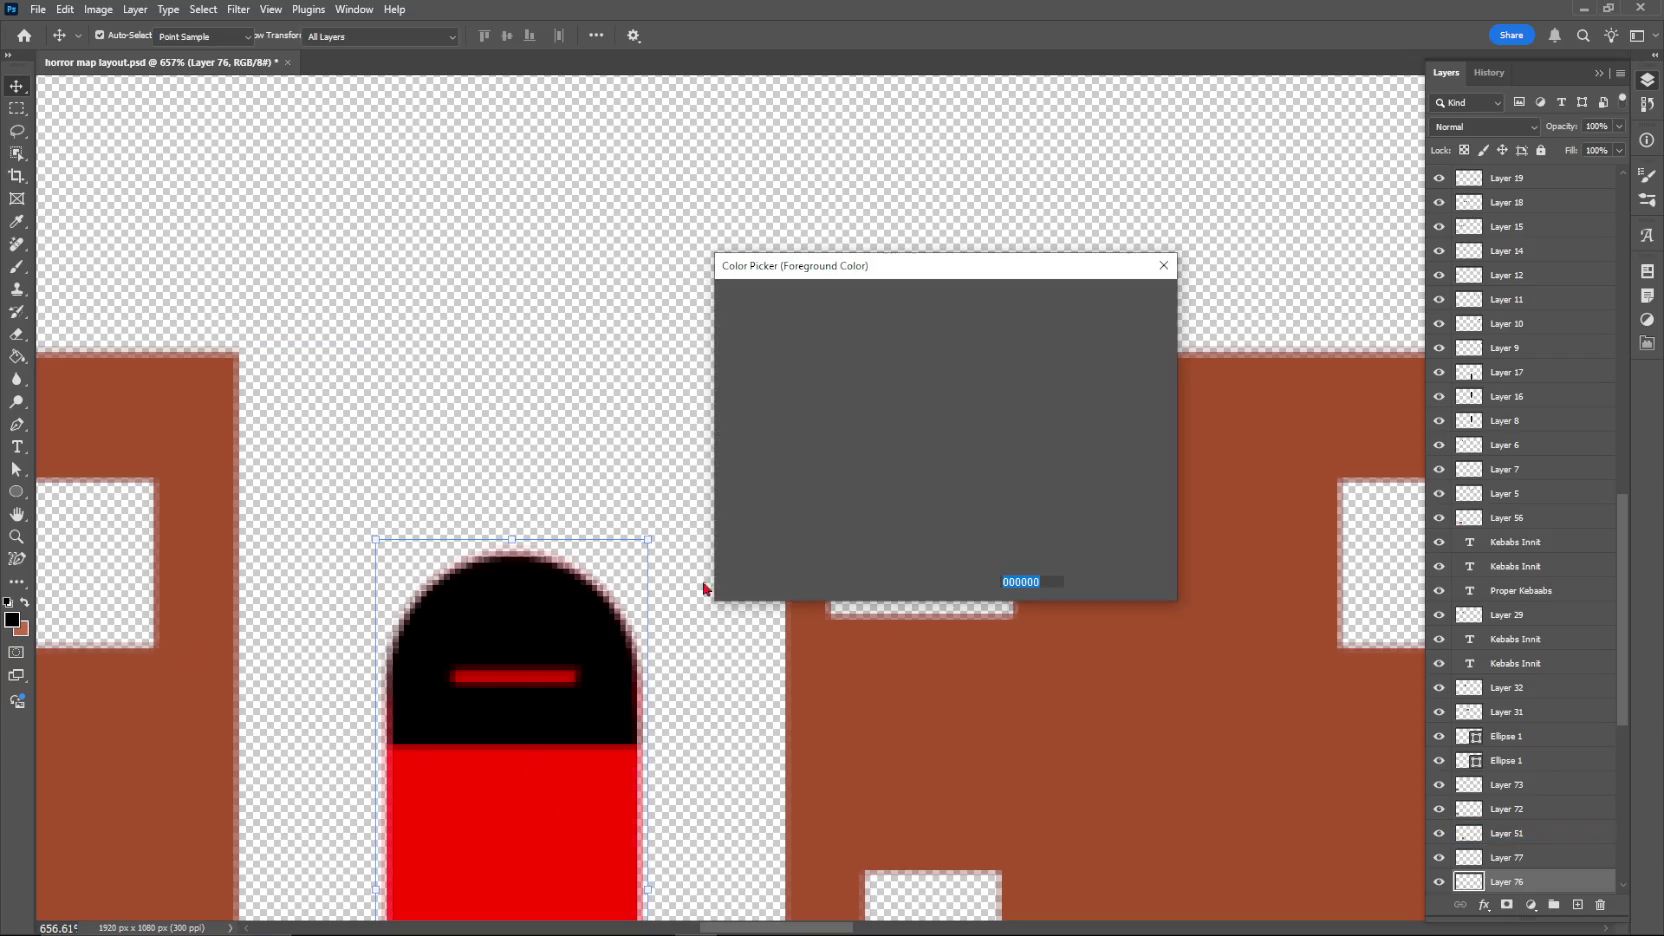
pyautogui.click(552, 773)
pyautogui.moveTo(899, 409); pyautogui.dragTo(946, 408)
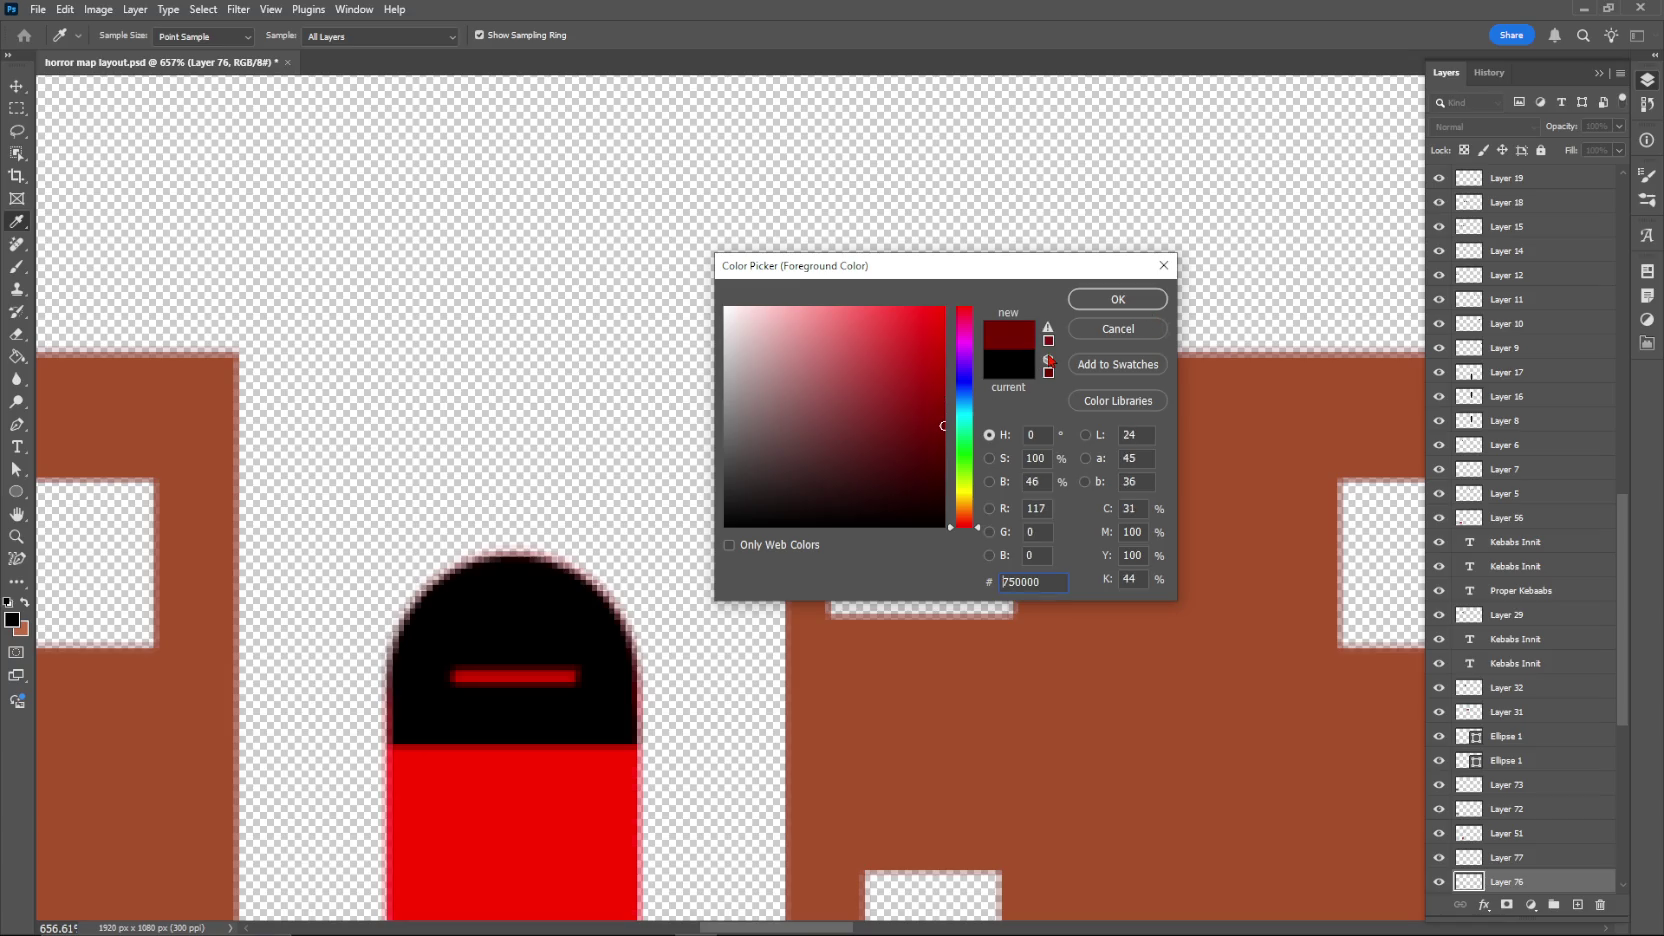
pyautogui.click(1103, 298)
# Zoom out to view the whole street map and bring up the Windows Start menu
pyautogui.press('v')
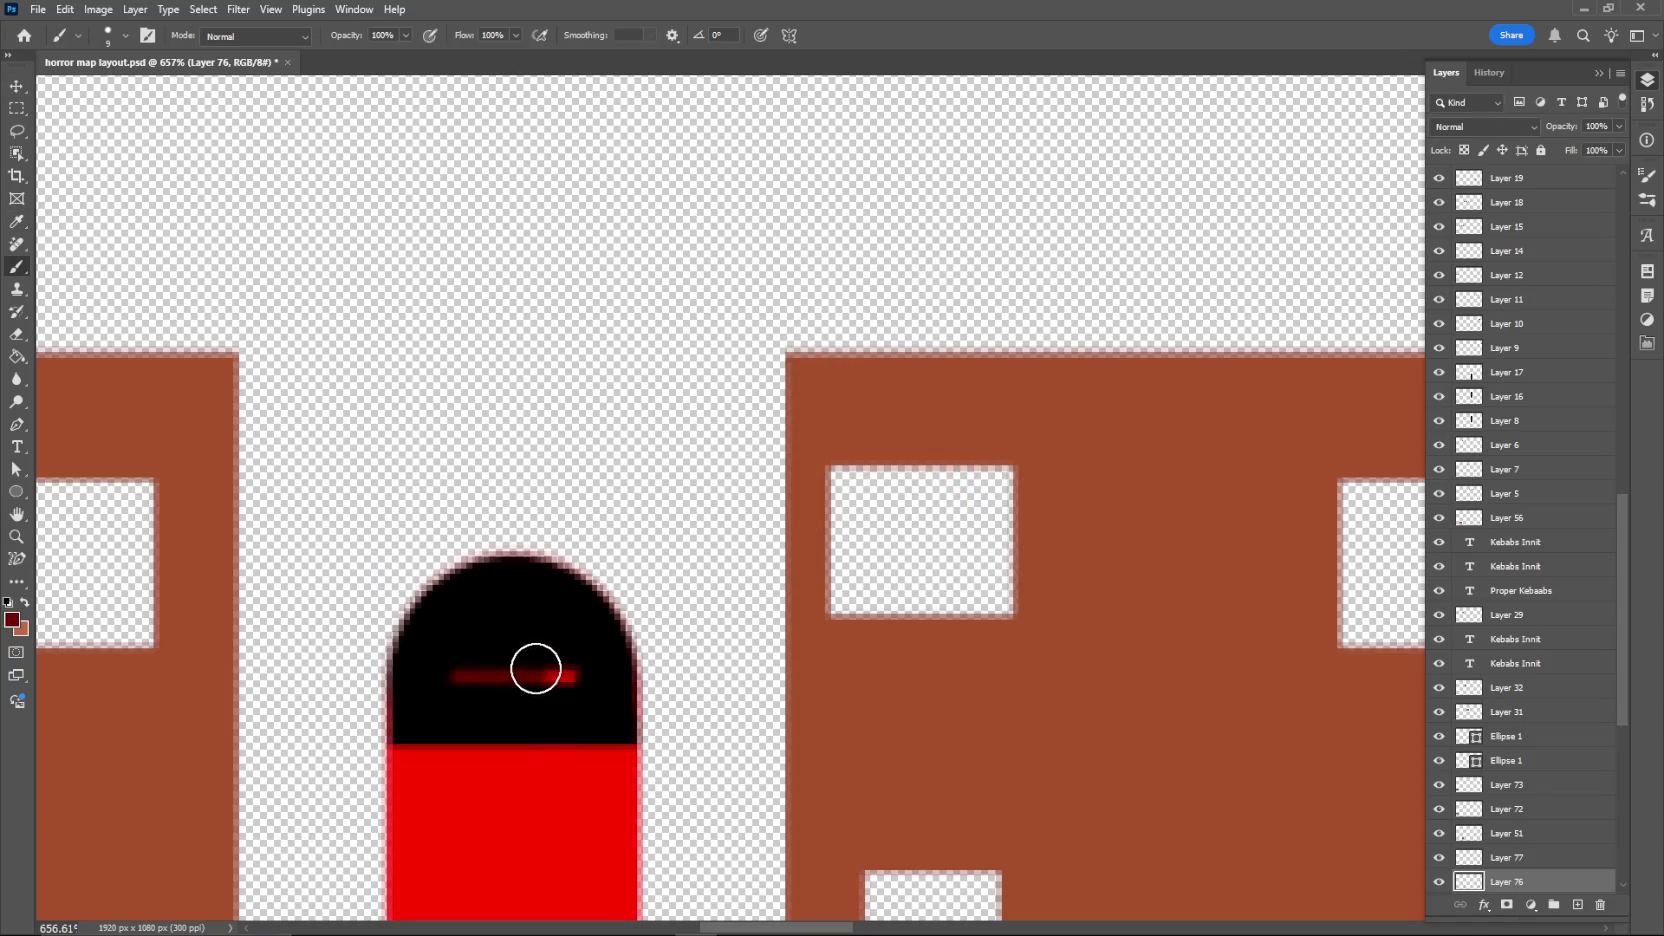
pyautogui.press('z')
pyautogui.moveTo(557, 646); pyautogui.dragTo(458, 675)
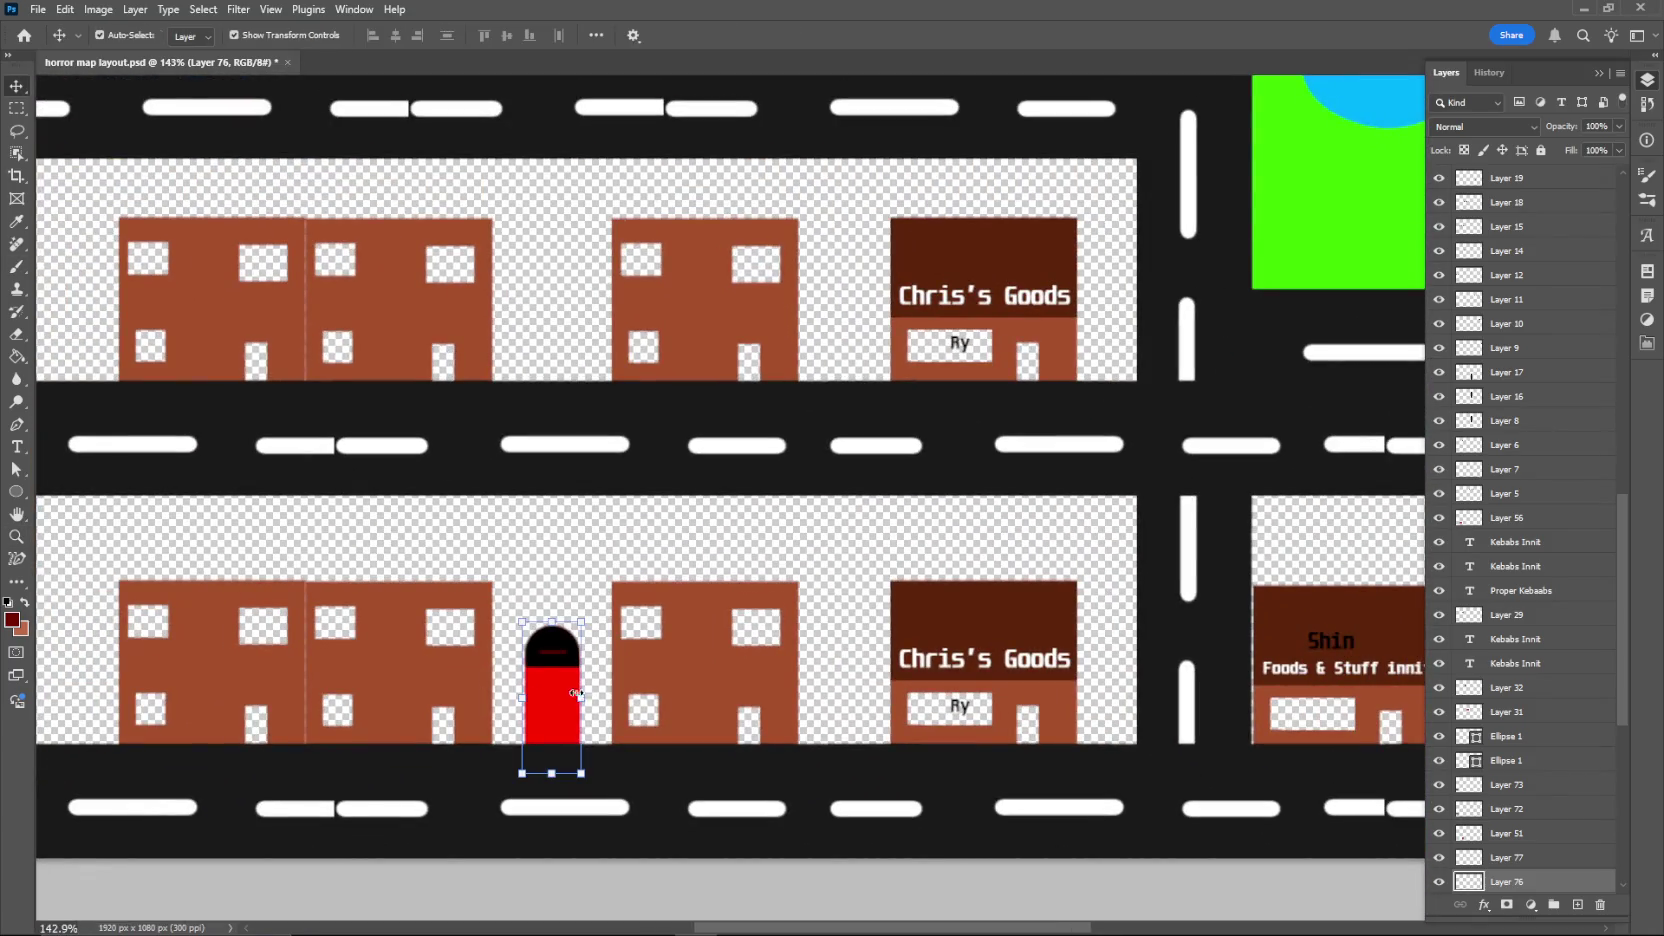
pyautogui.press('super')
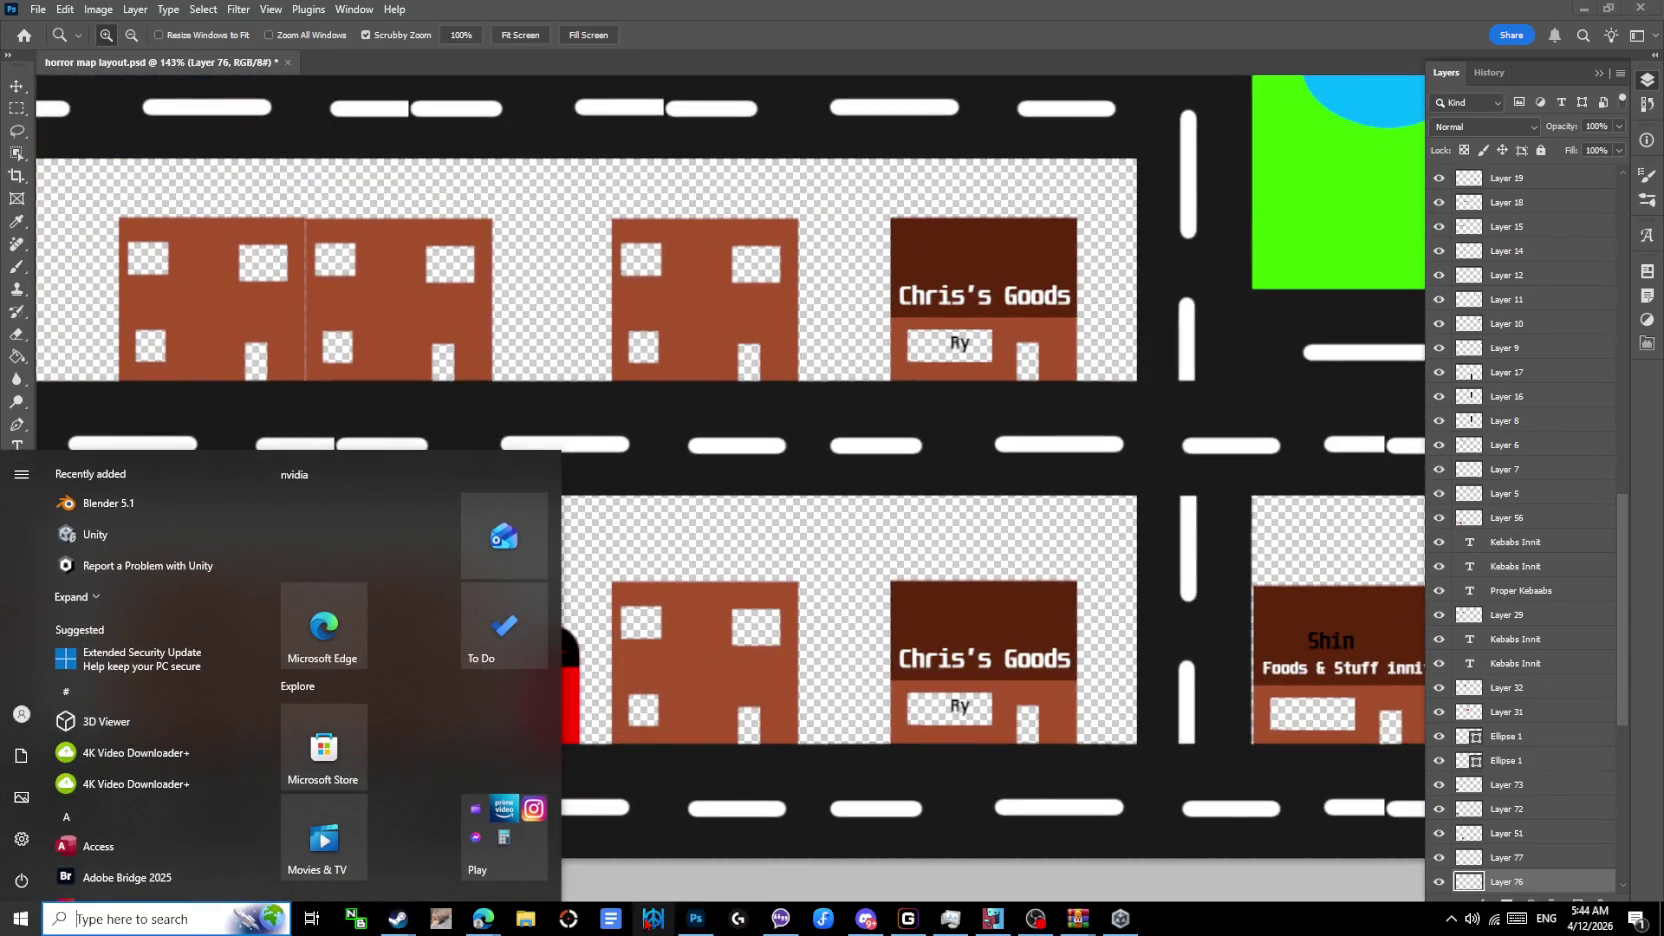
# Open an InPrivate Edge window and view image results for 'uk mail'
pyautogui.click(910, 840)
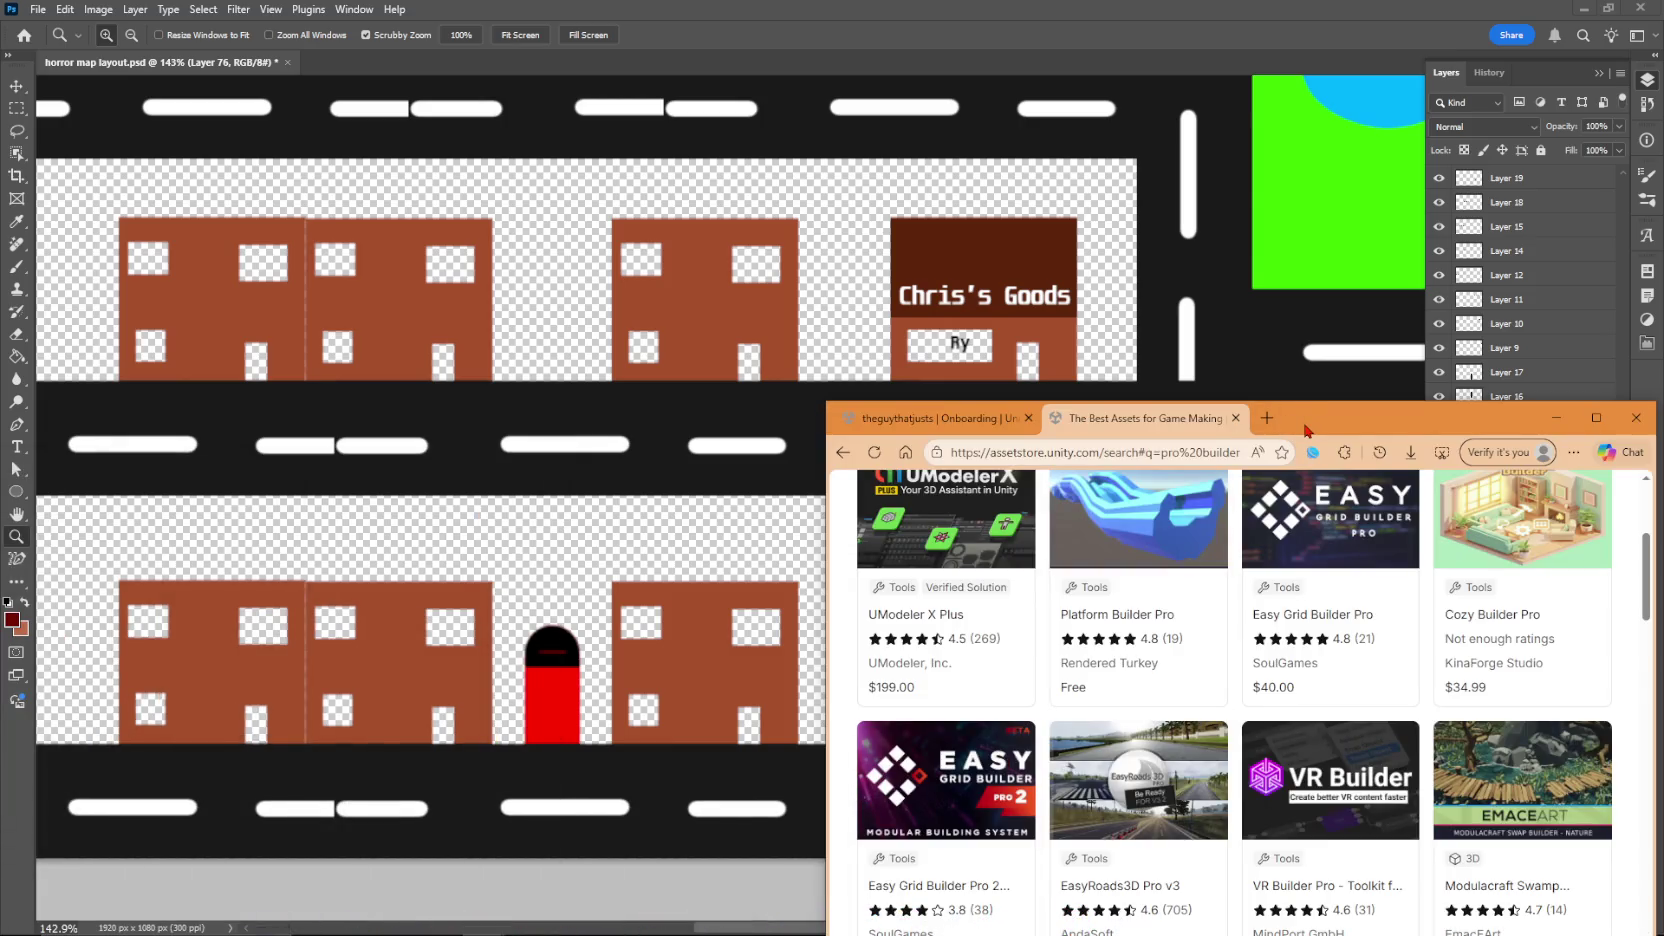
pyautogui.hotkey('ctrl', 'shift', 'n')
pyautogui.write('uk mail')
pyautogui.press('Return')
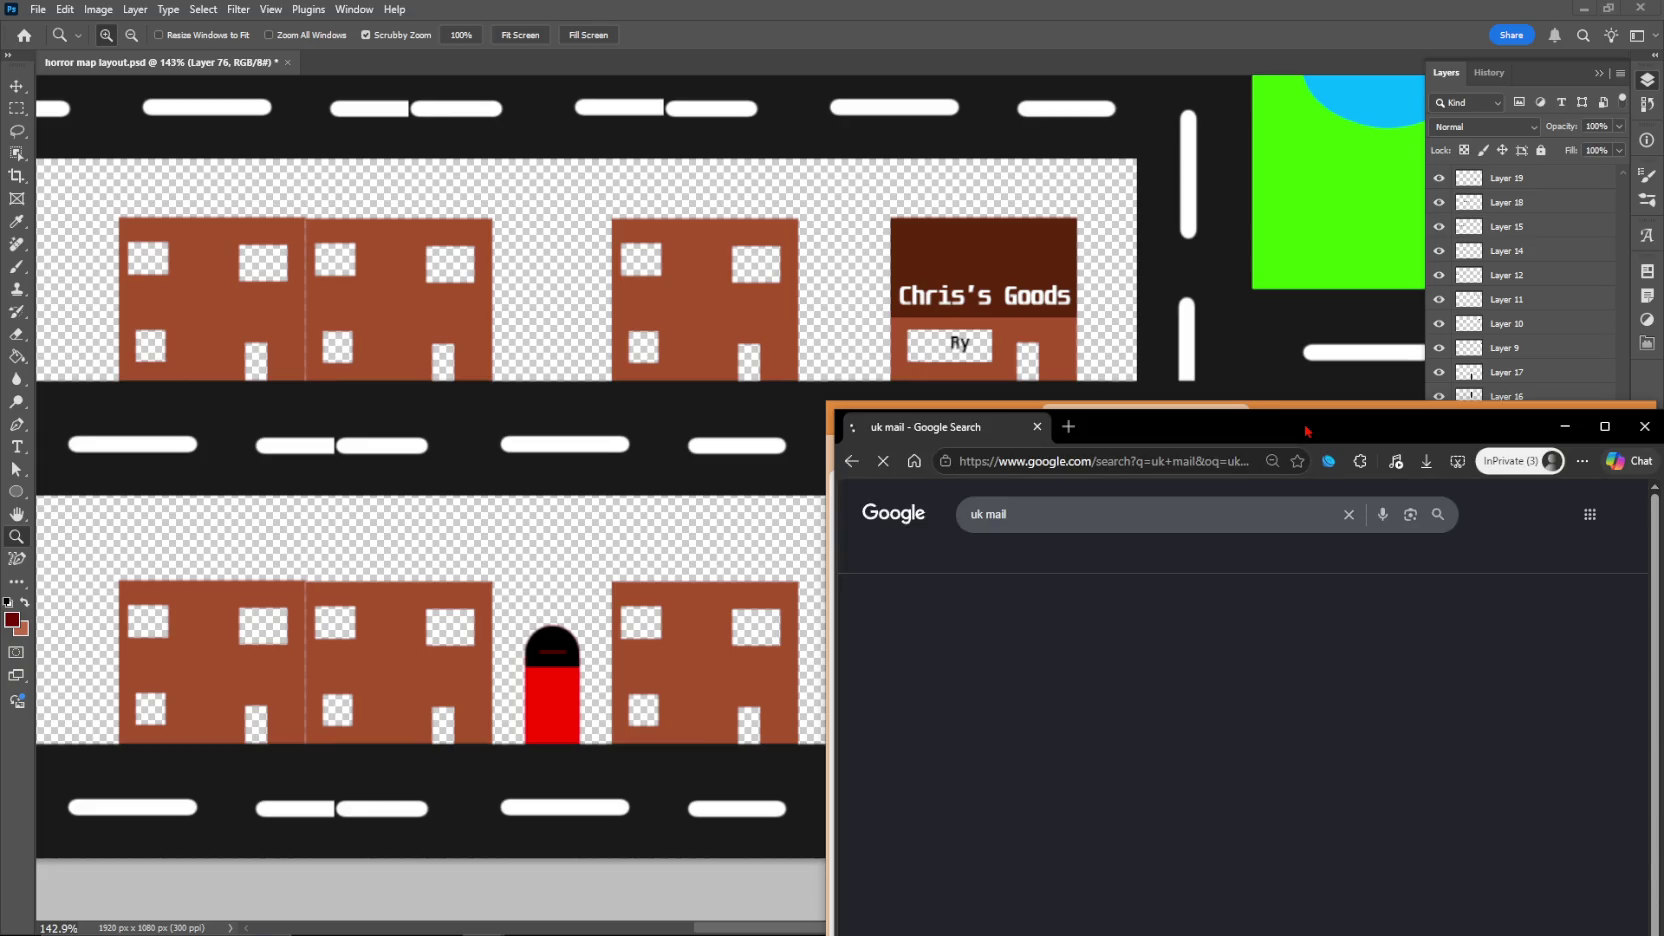
pyautogui.click(965, 560)
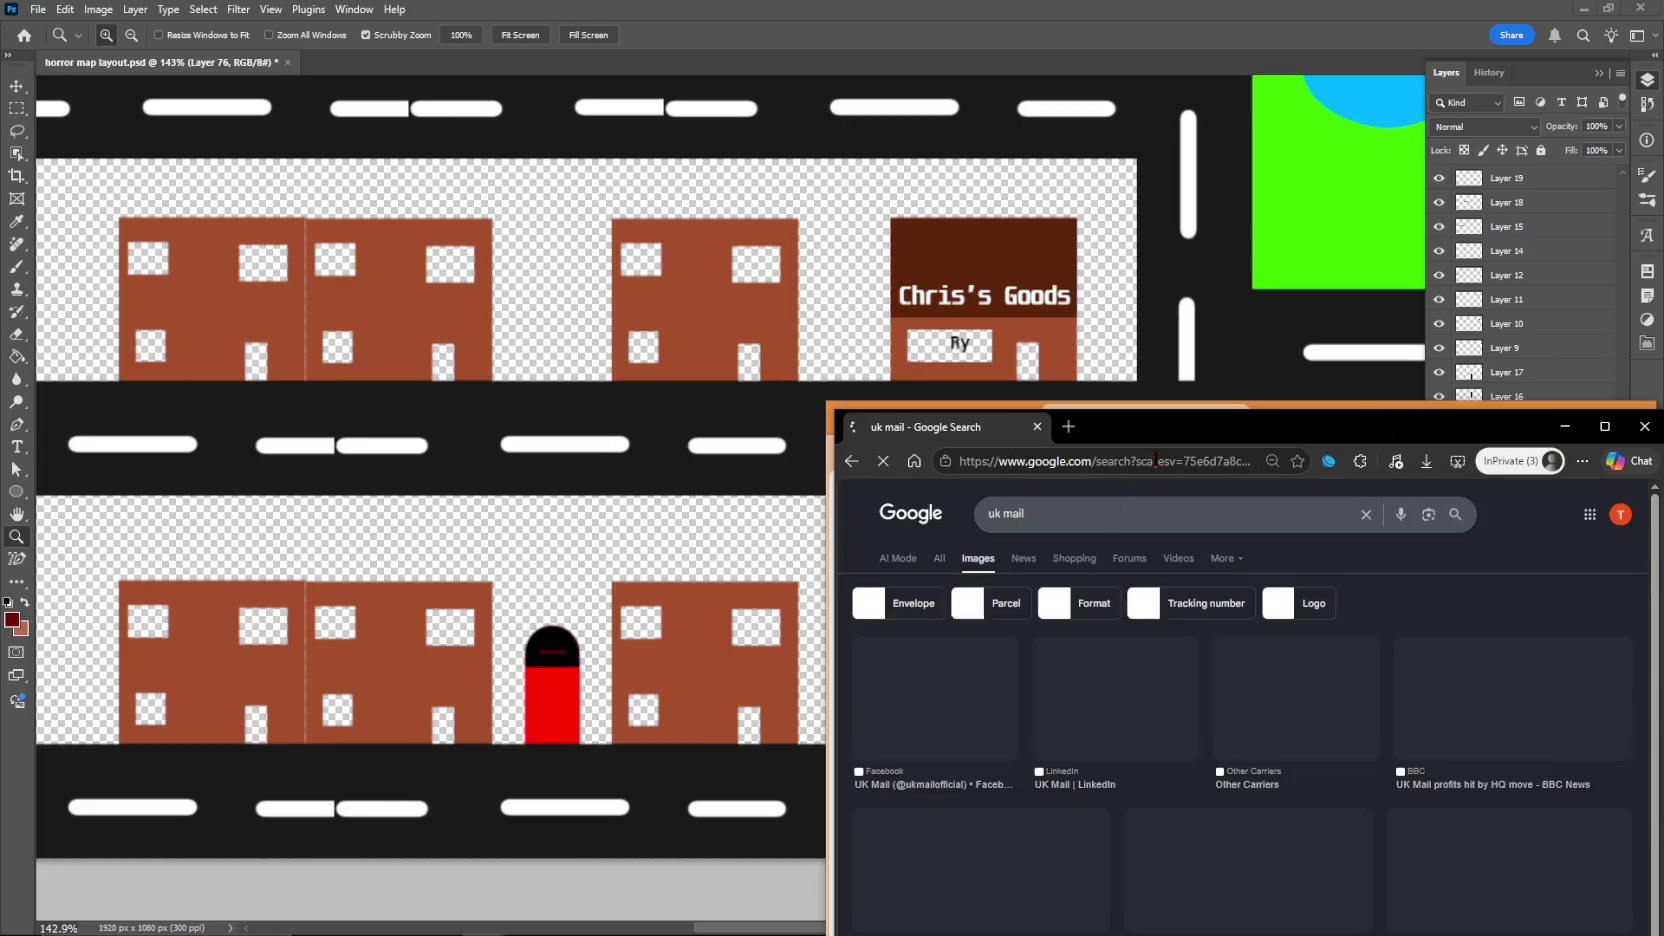
pyautogui.moveTo(1150, 426); pyautogui.dragTo(873, 156)
# Refine the search to 'uk mail boz' and enlarge a red pillar box photo
pyautogui.click(818, 230)
pyautogui.write('boz')
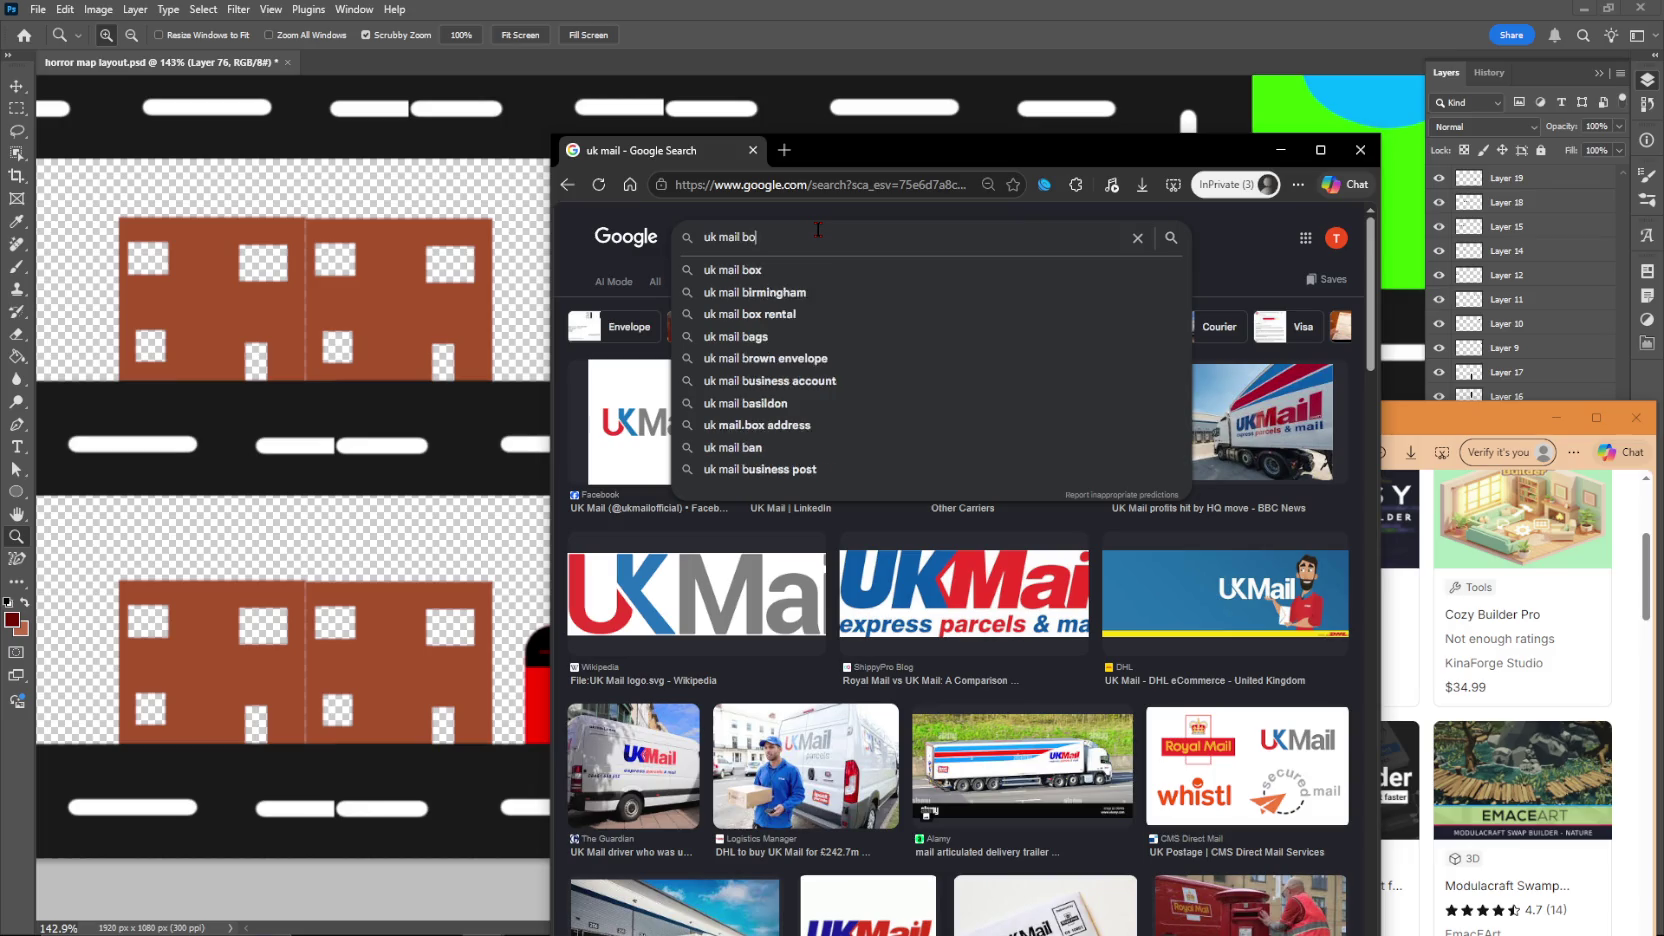
pyautogui.press('Return')
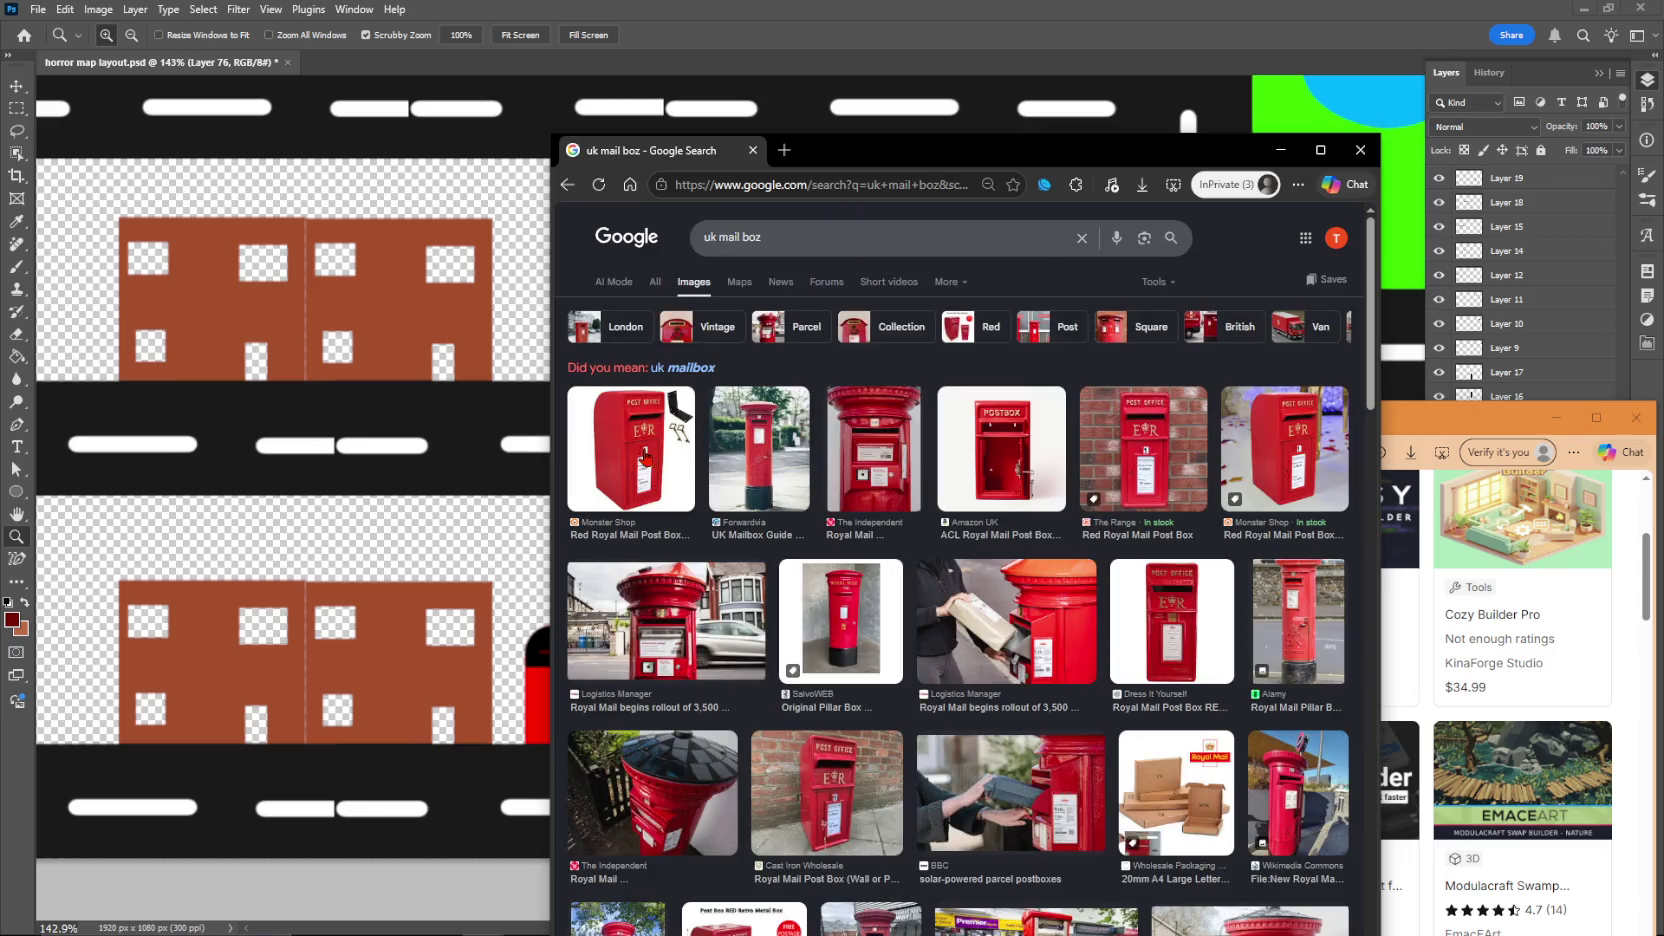
pyautogui.click(762, 460)
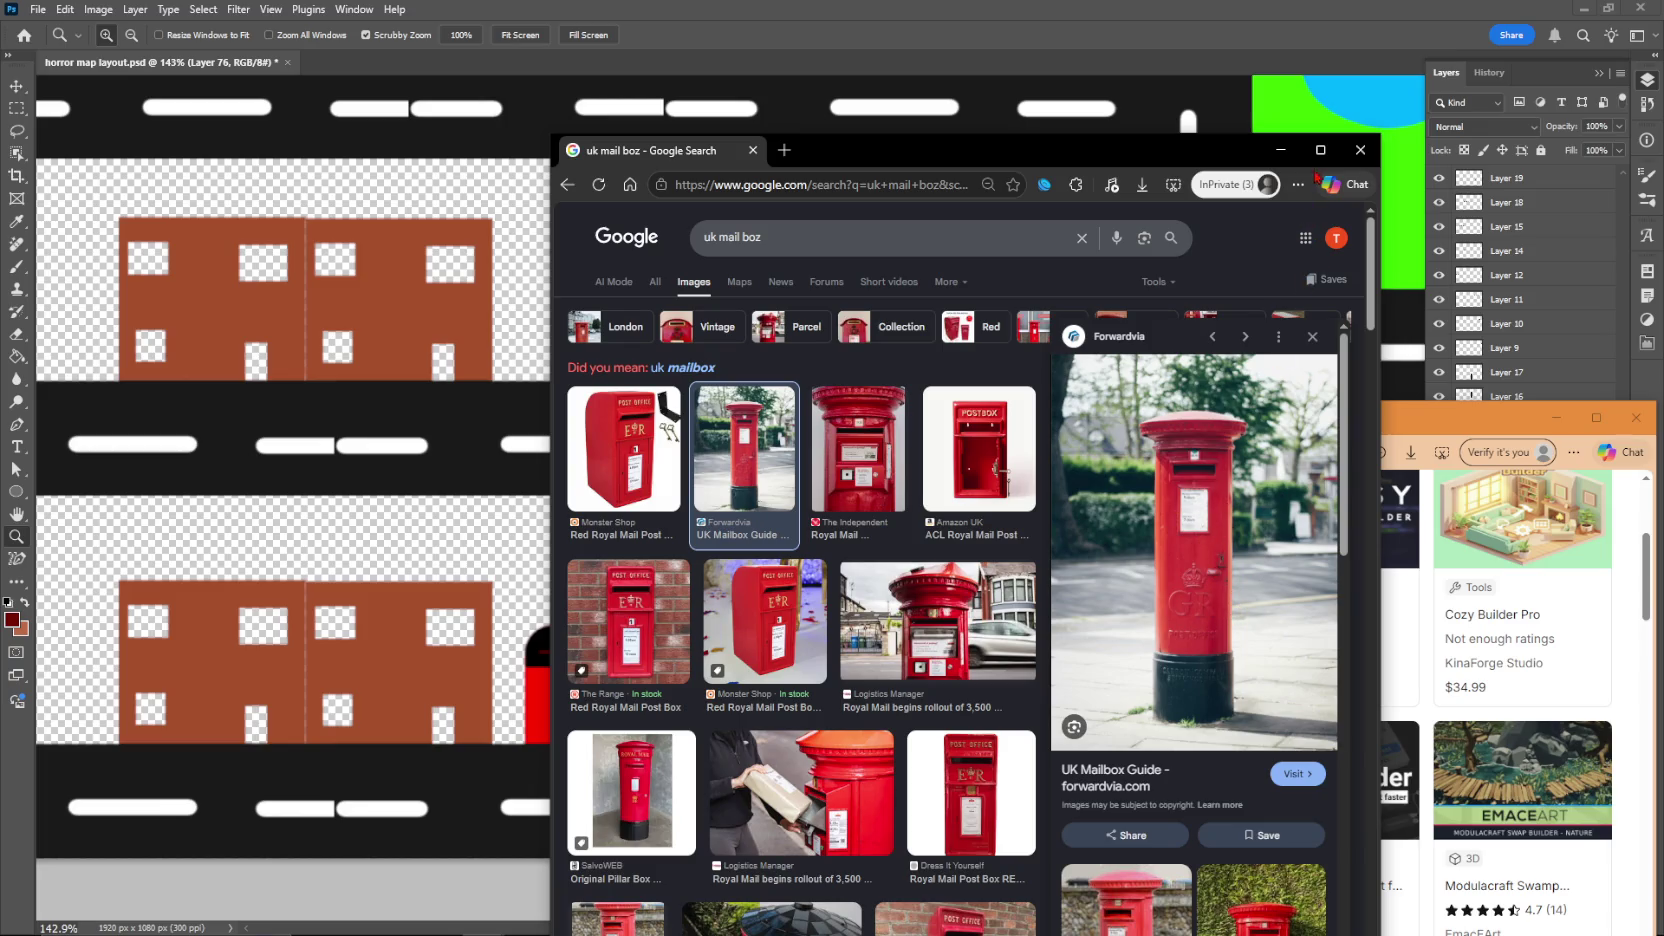
# Close the private browser window and zoom in on the Photoshop post box
pyautogui.click(1360, 150)
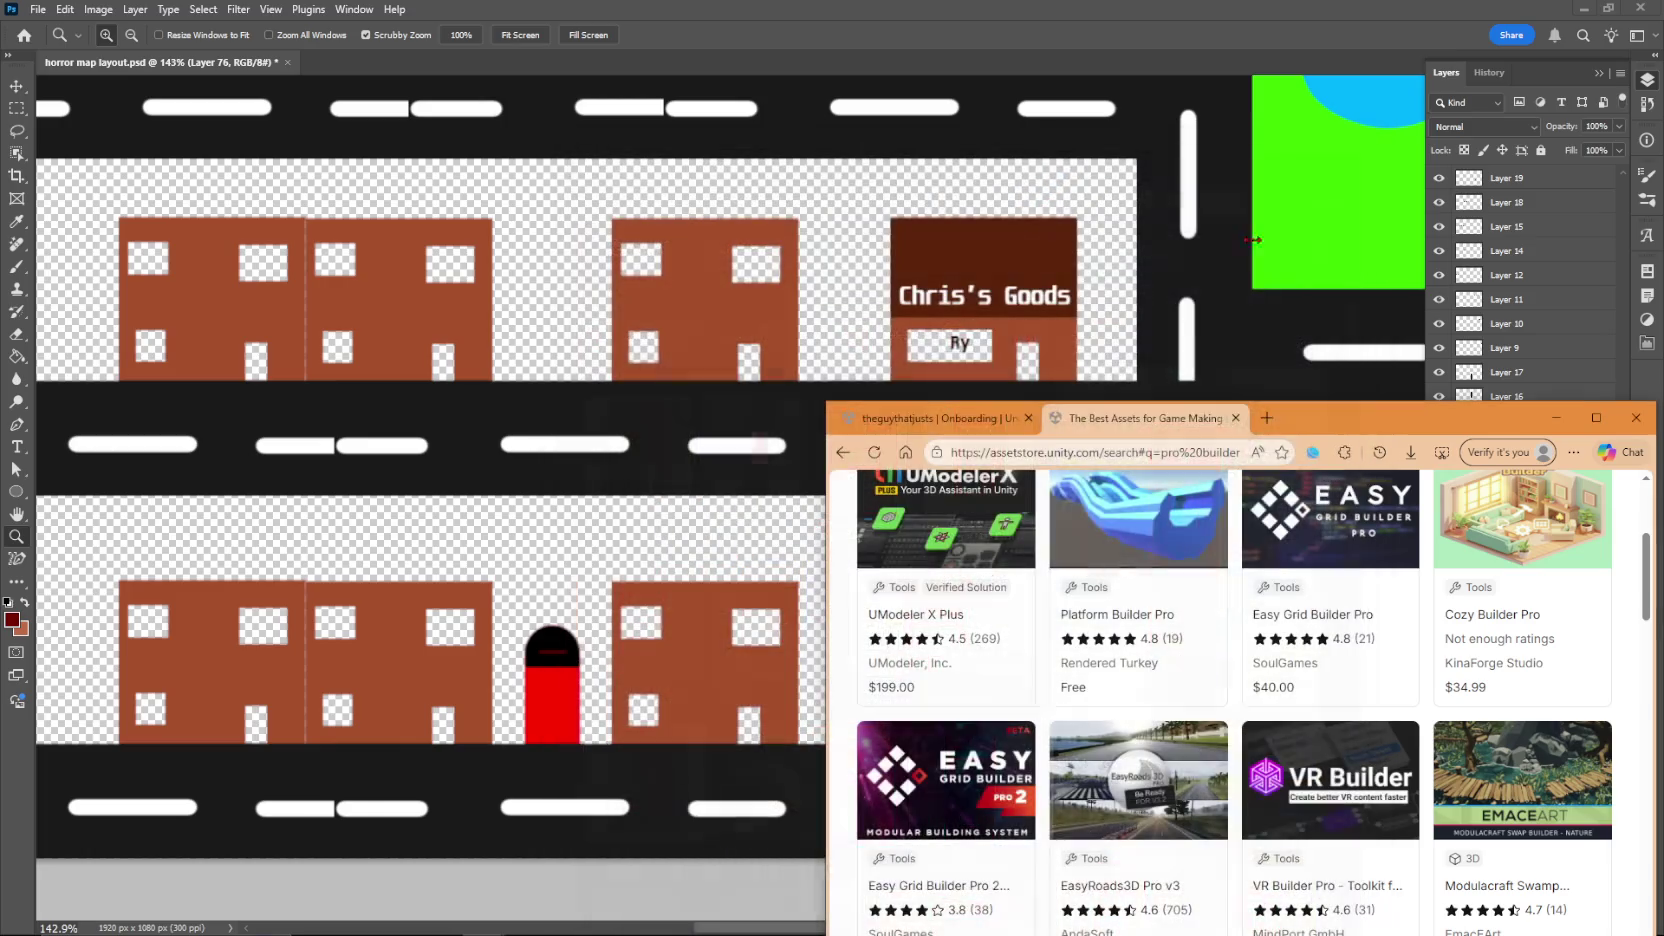
pyautogui.click(532, 712)
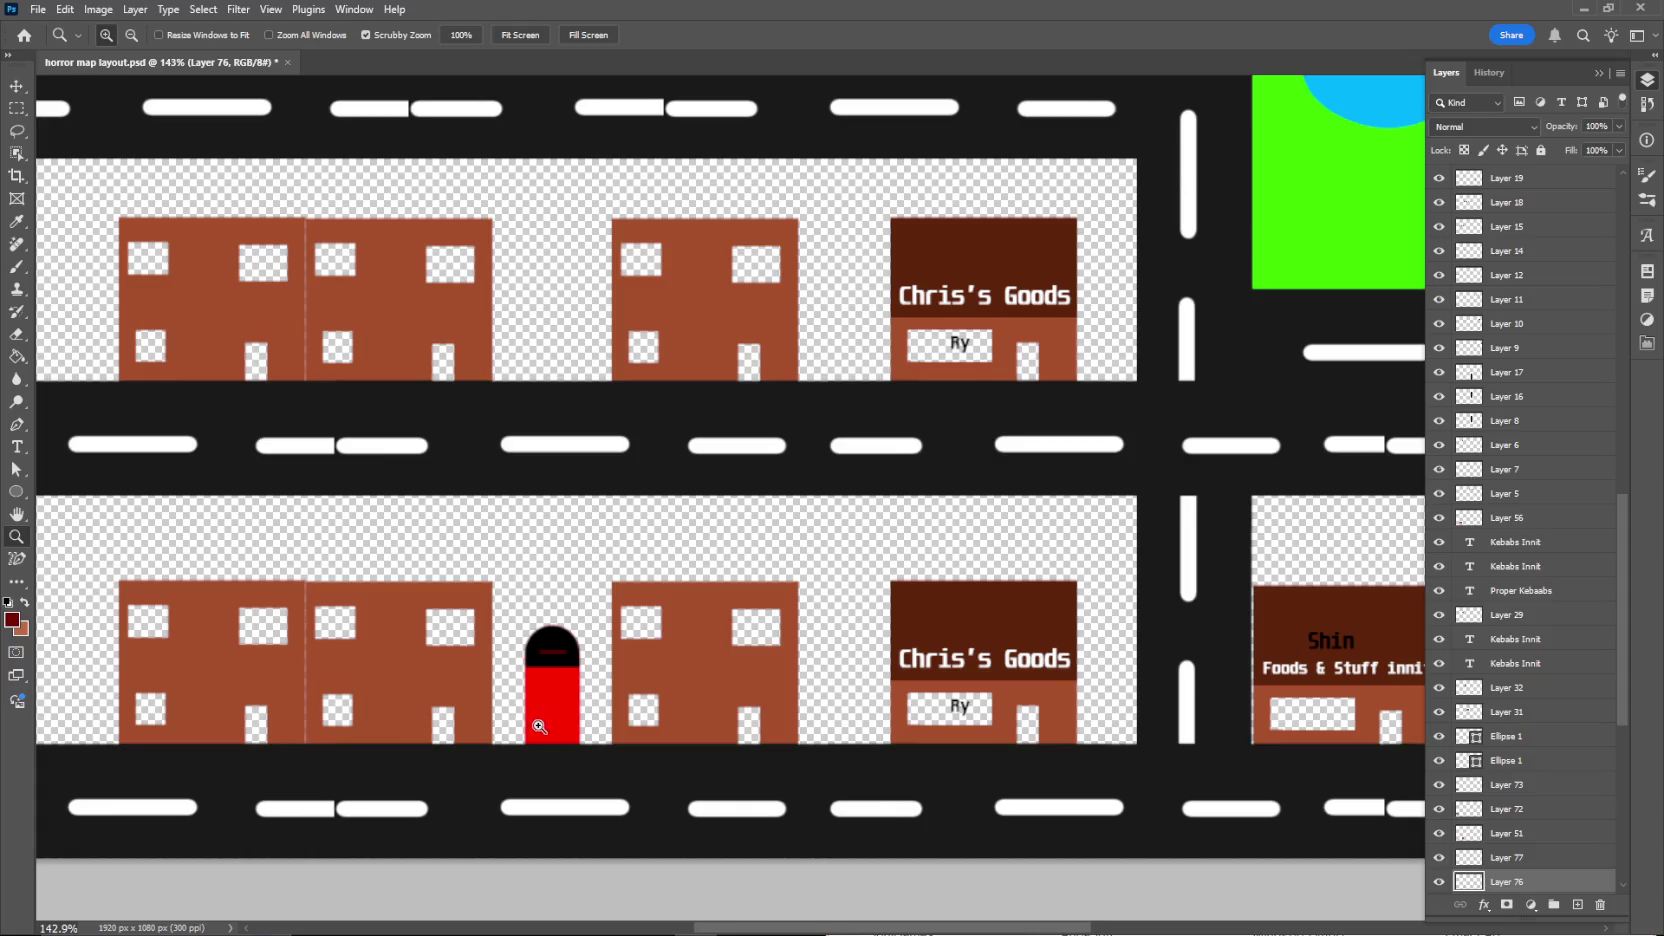
pyautogui.moveTo(535, 712); pyautogui.dragTo(600, 702)
pyautogui.press('i')
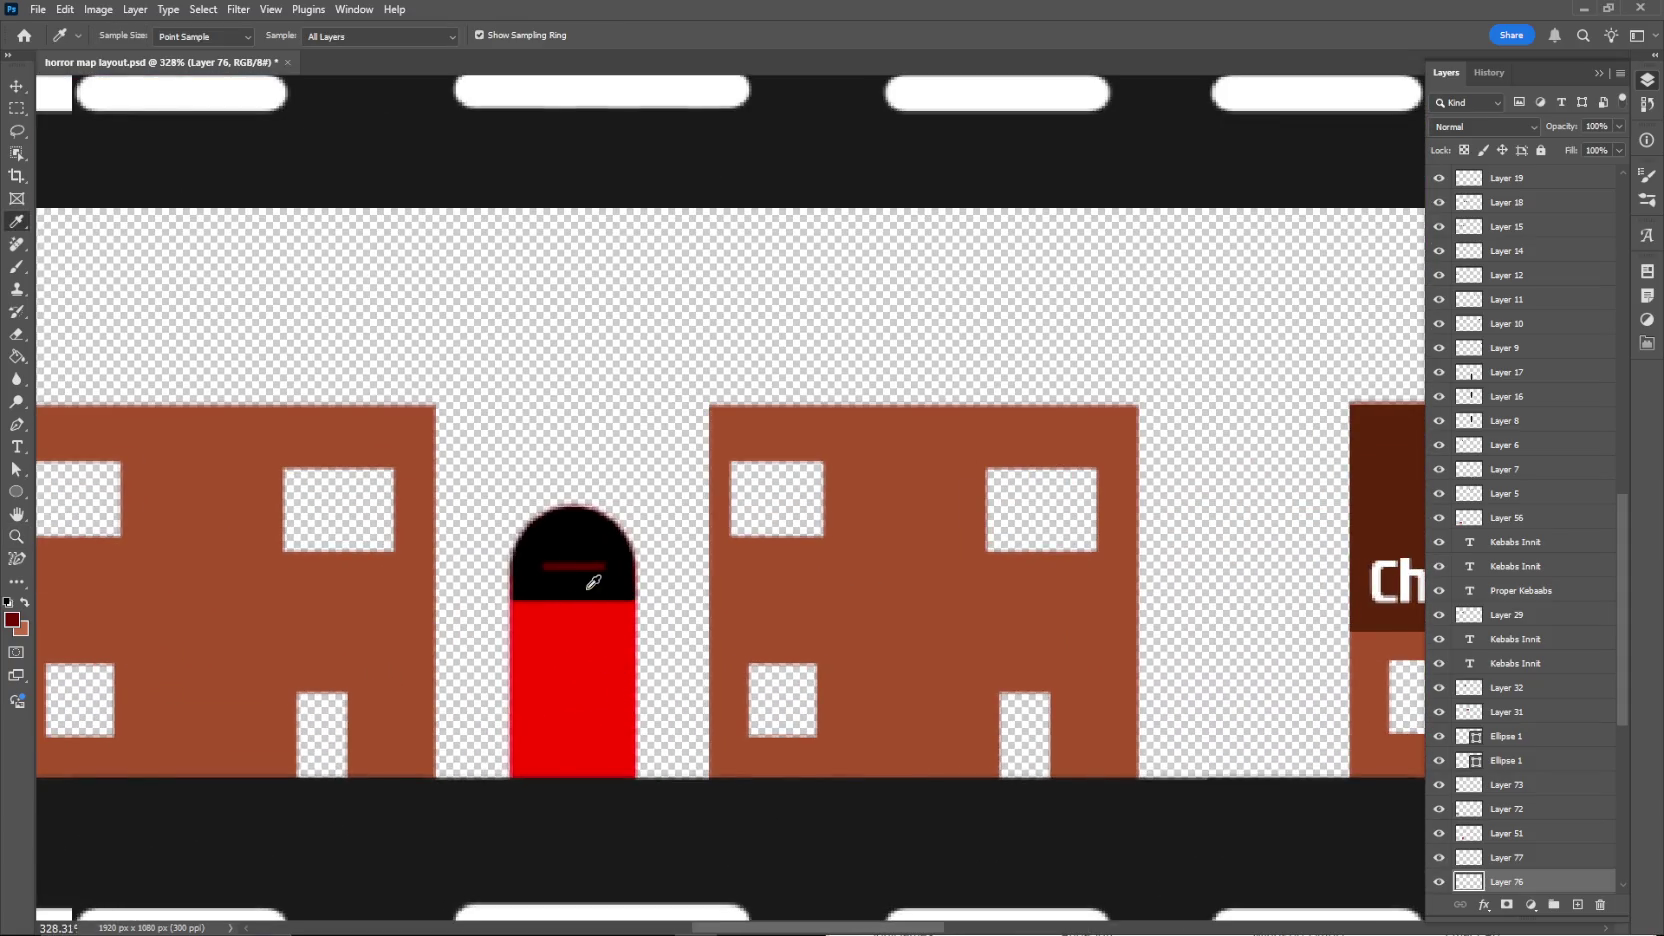
# Copy the black arch to the box's bottom and flip it vertically as a base
pyautogui.press('v')
pyautogui.moveTo(590, 585); pyautogui.dragTo(594, 767)
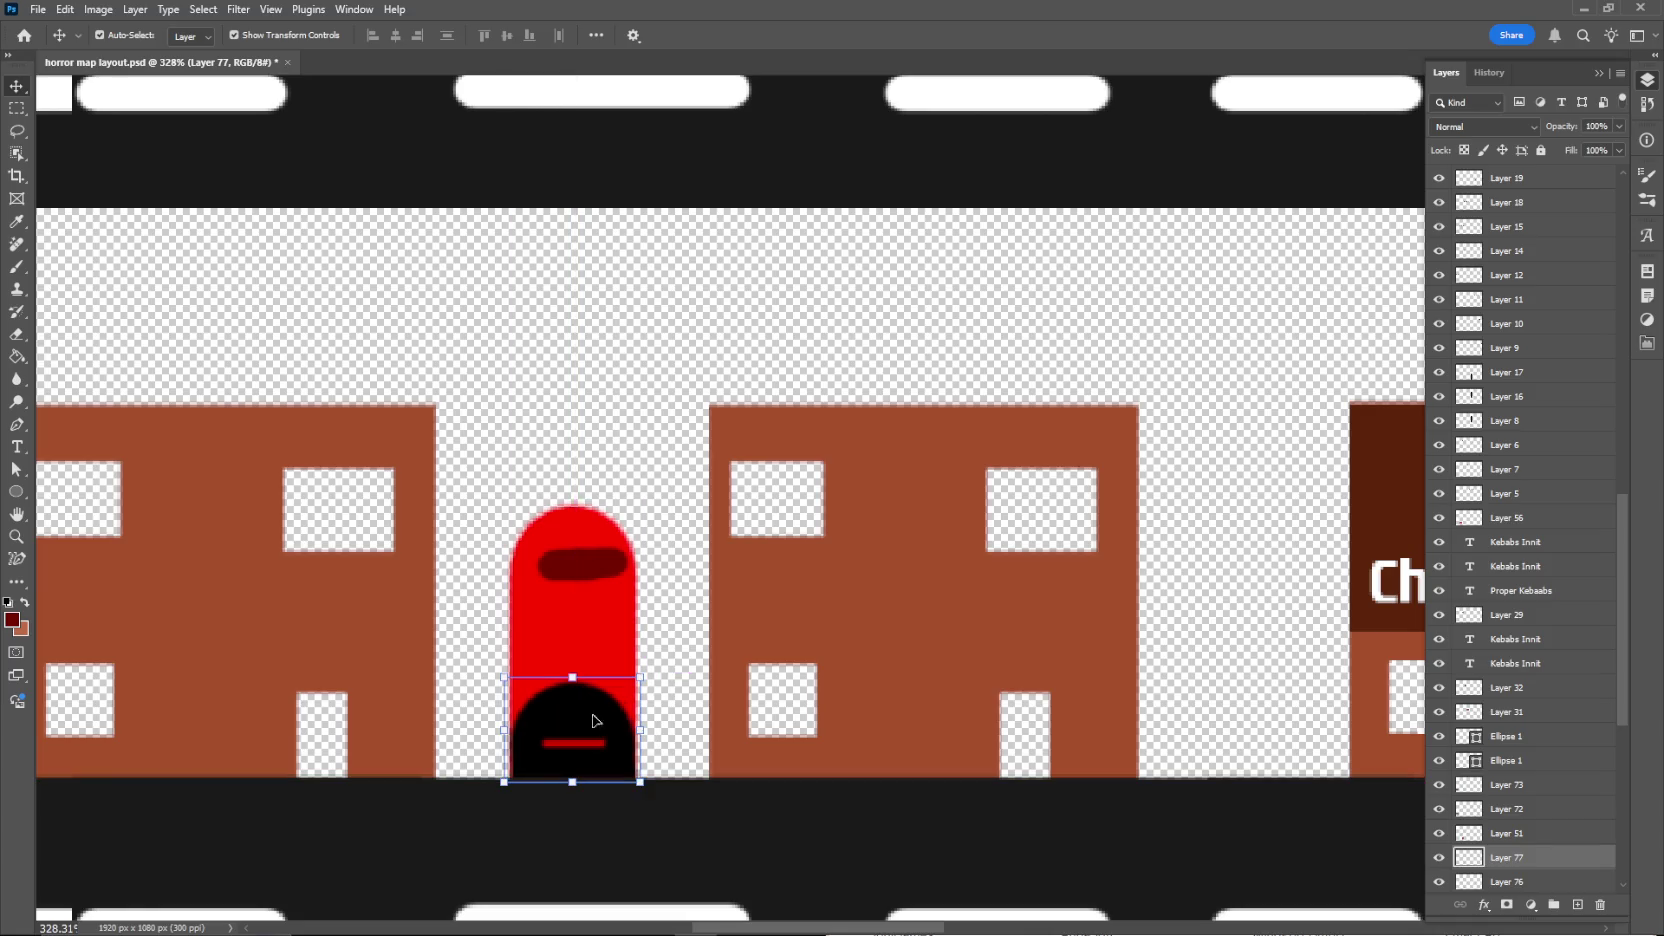
pyautogui.click(64, 12)
pyautogui.moveTo(94, 438)
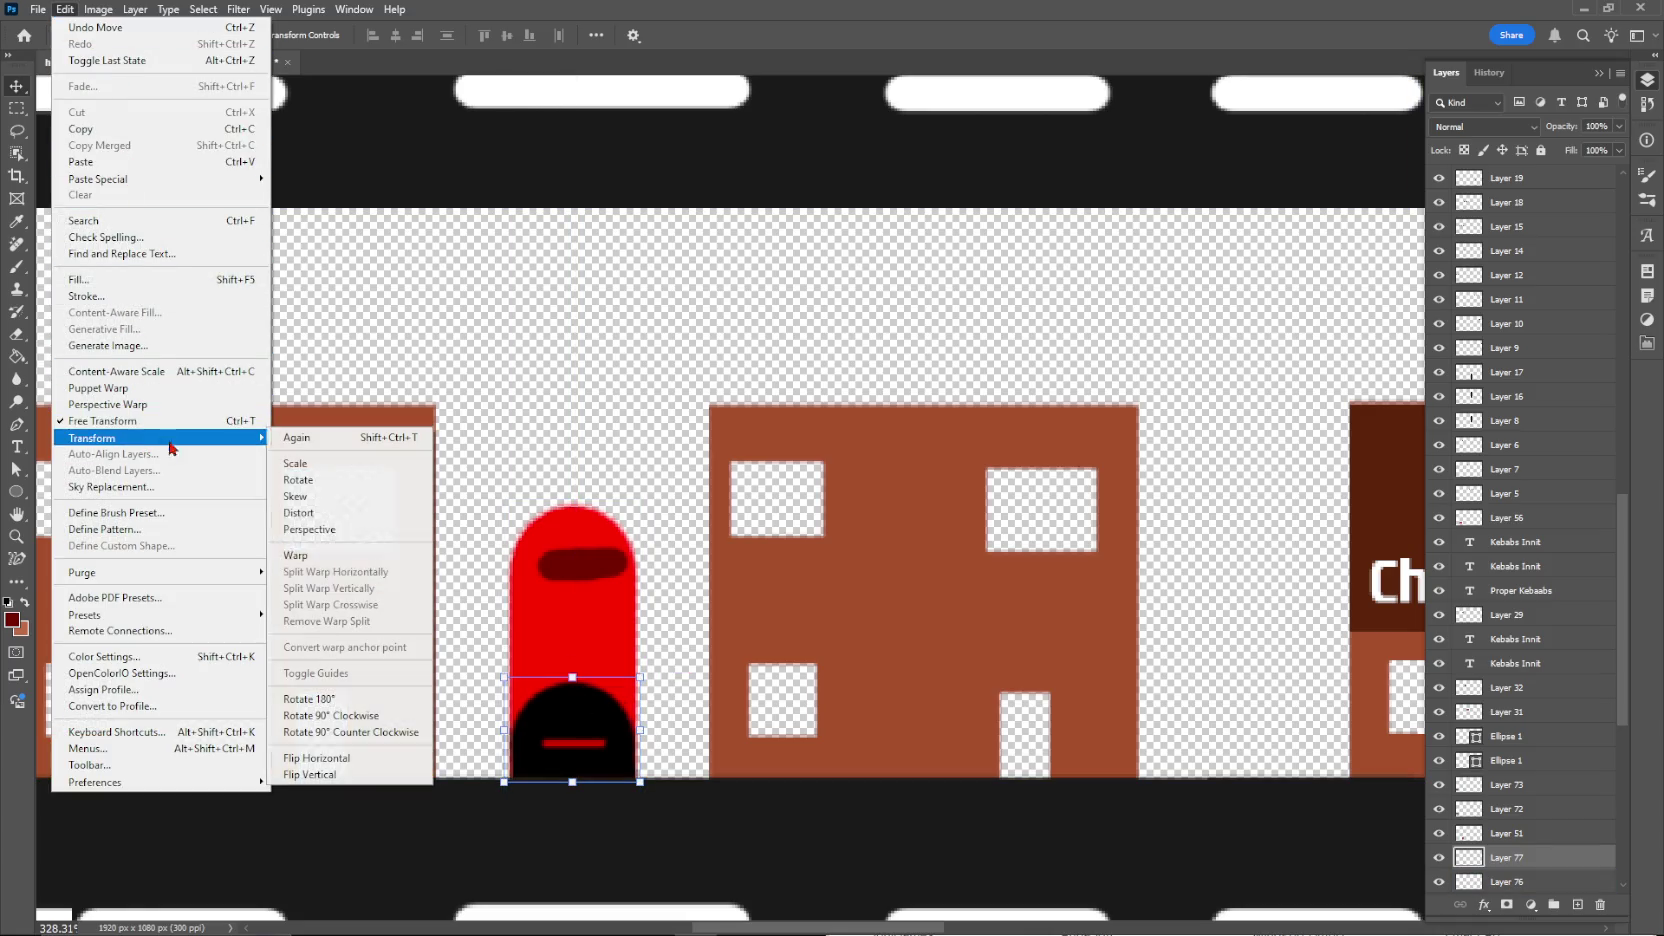
pyautogui.click(338, 775)
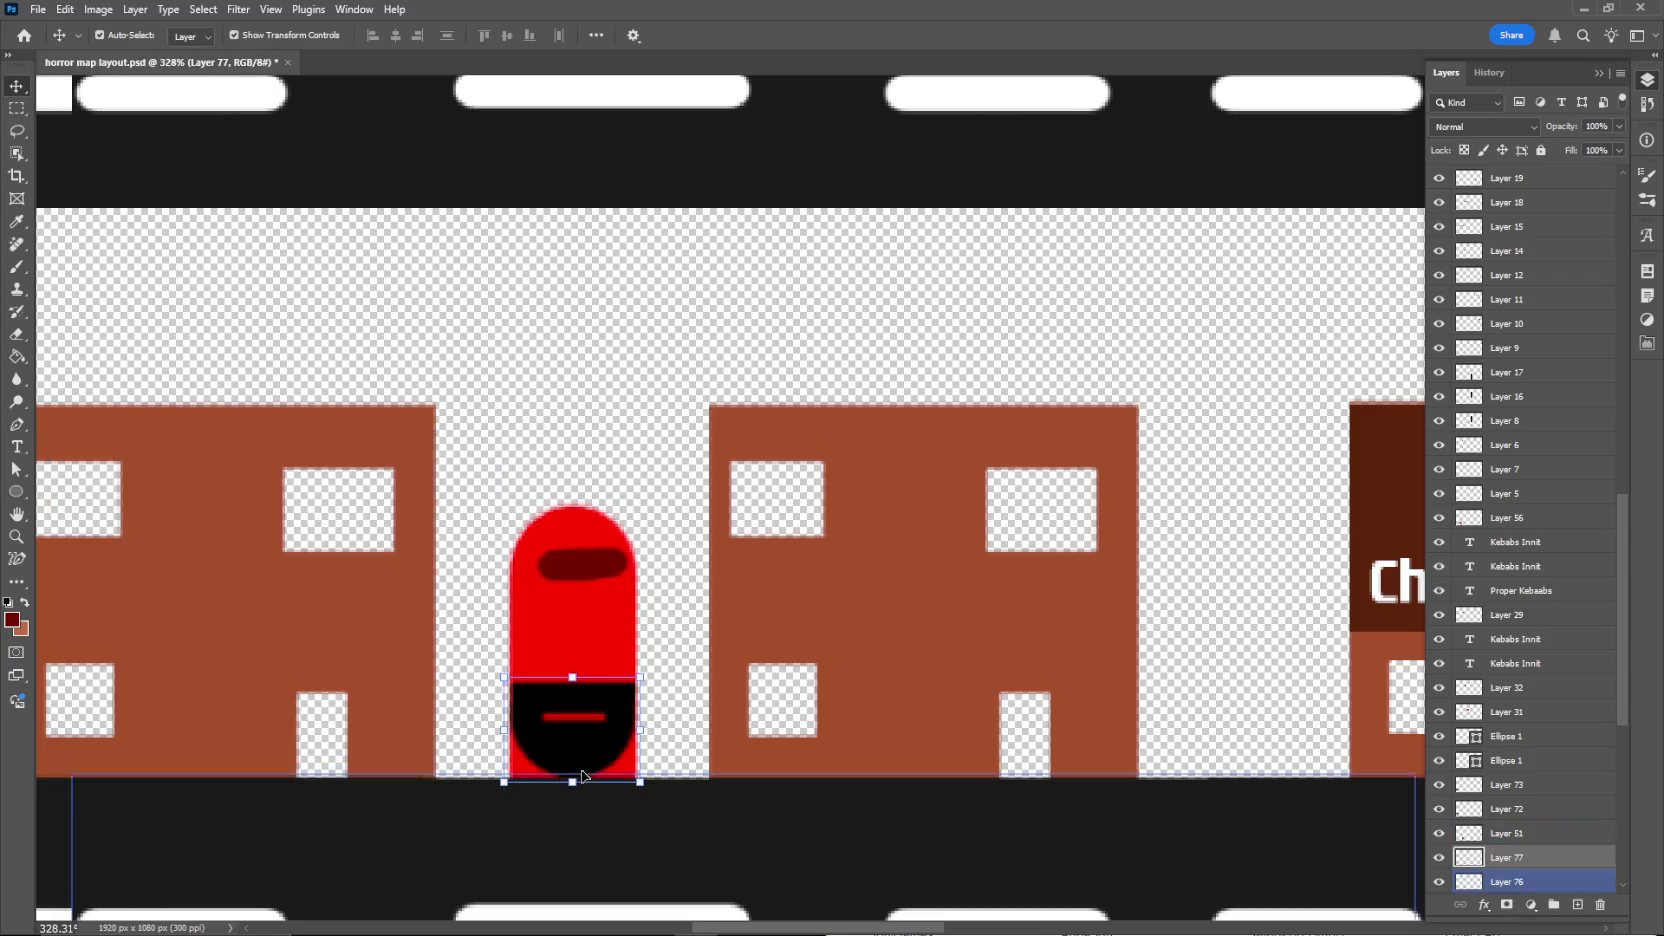
pyautogui.moveTo(583, 750); pyautogui.dragTo(583, 750)
# Move the red body up about 37 px and enlarge the eraser to 59 px
pyautogui.click(580, 632)
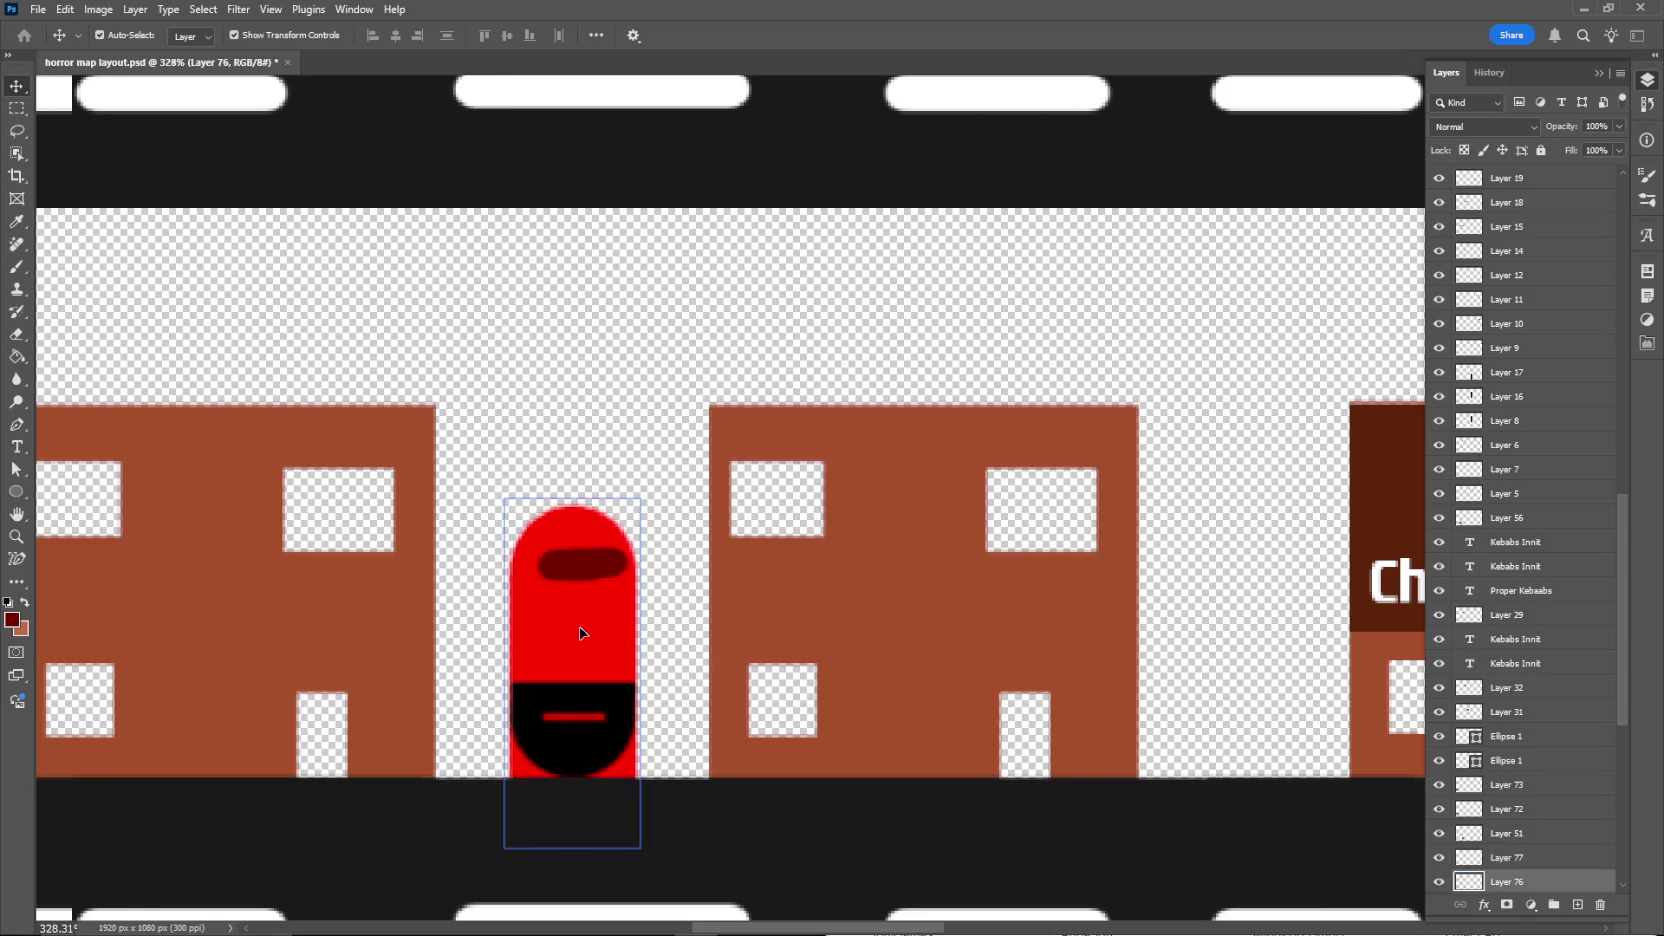
pyautogui.moveTo(580, 632); pyautogui.dragTo(578, 595)
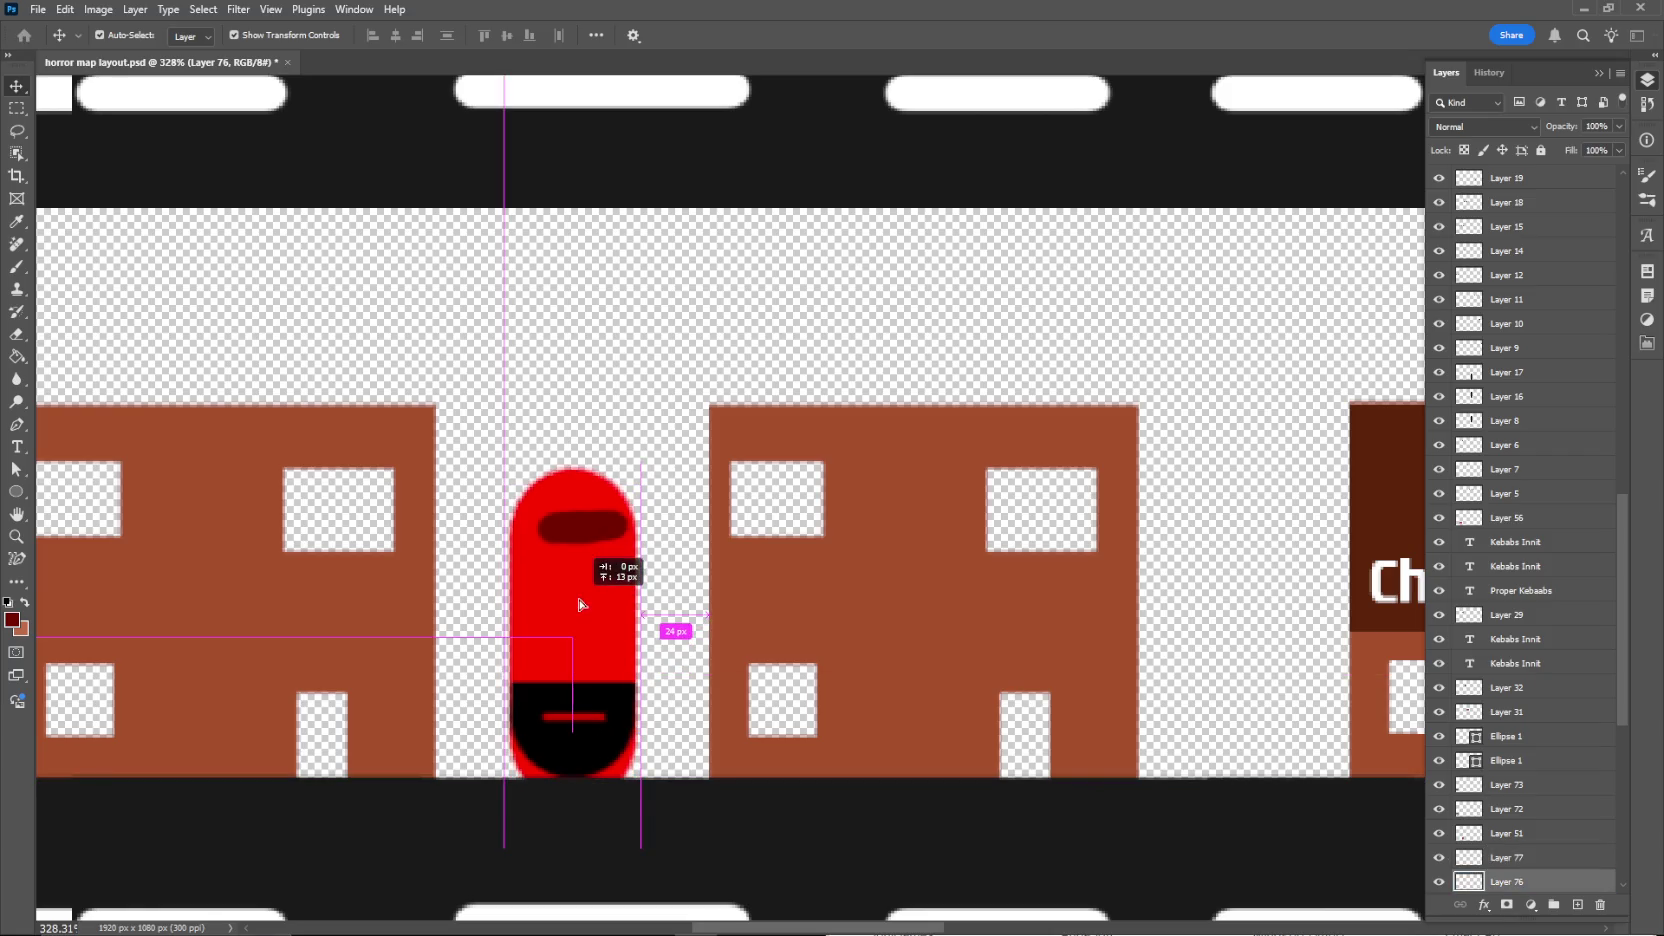
pyautogui.keyDown('shift'); pyautogui.click(537, 767); pyautogui.keyUp('shift')
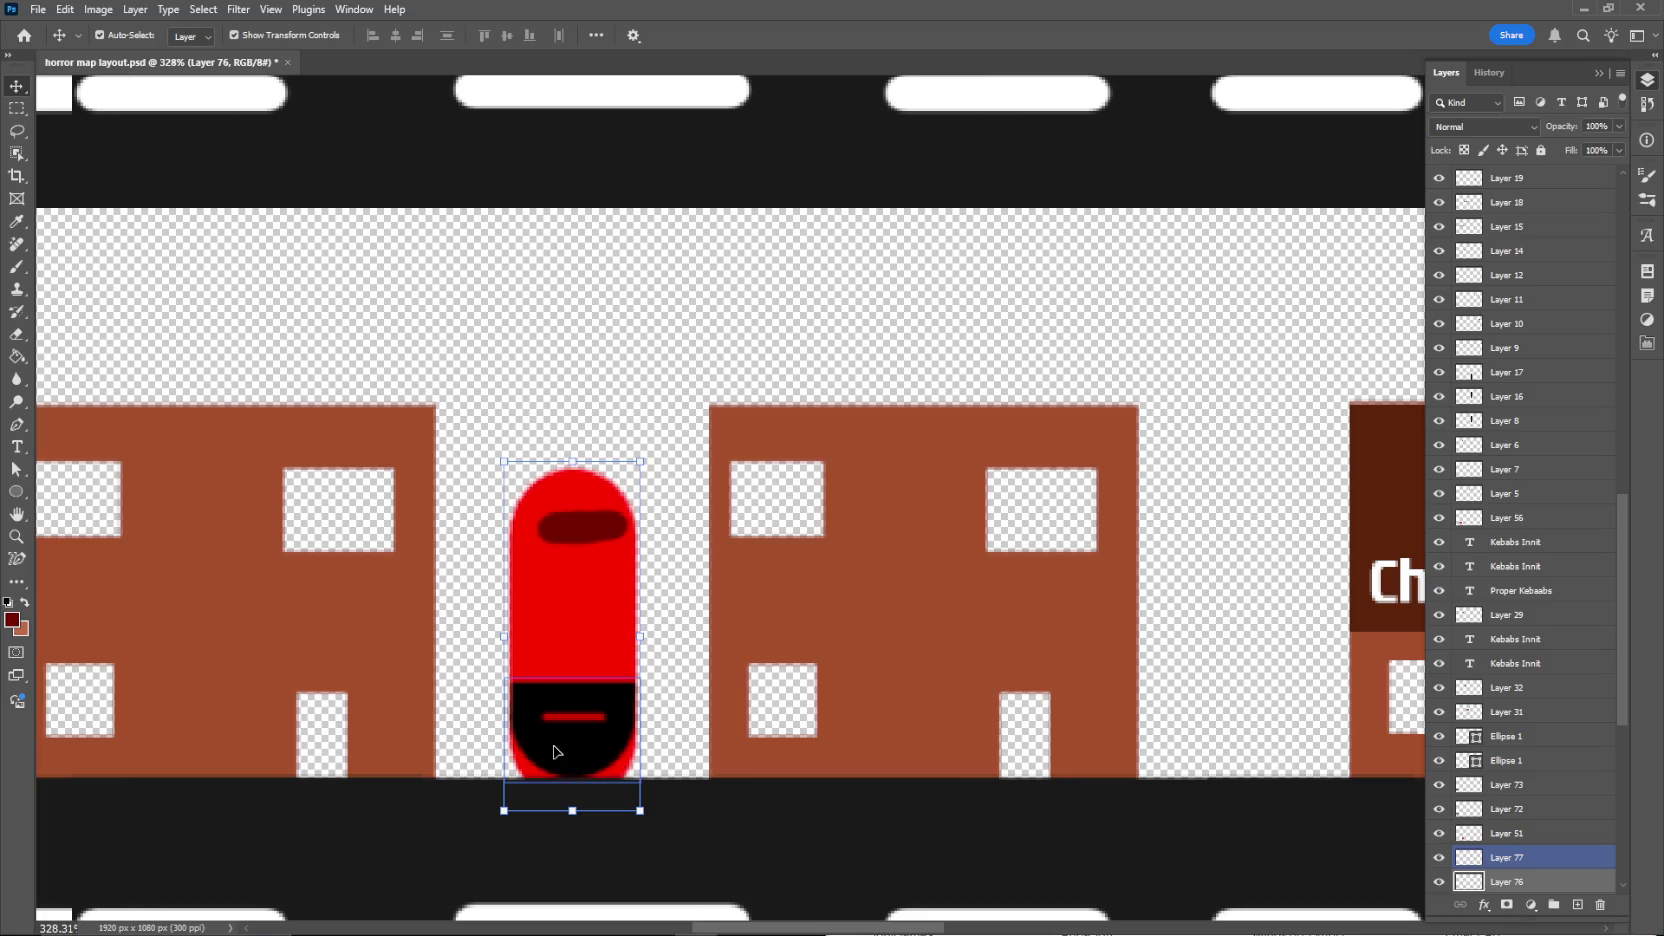
pyautogui.press('e')
pyautogui.rightClick(498, 728)
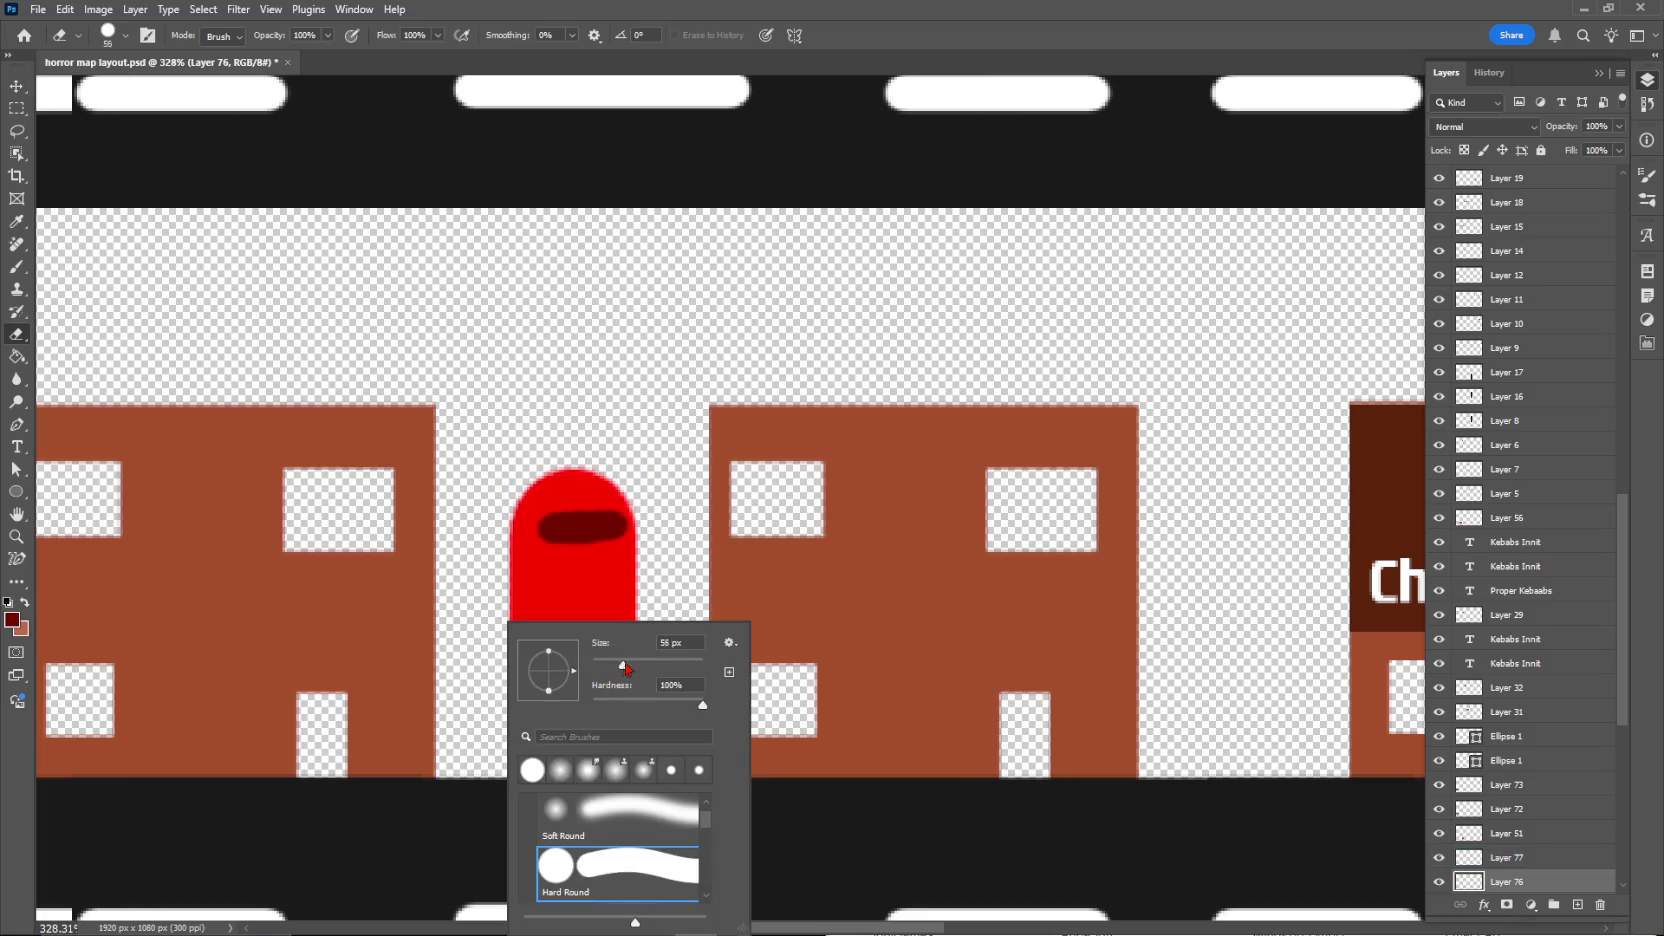
pyautogui.moveTo(625, 668); pyautogui.dragTo(629, 668)
pyautogui.click(497, 824)
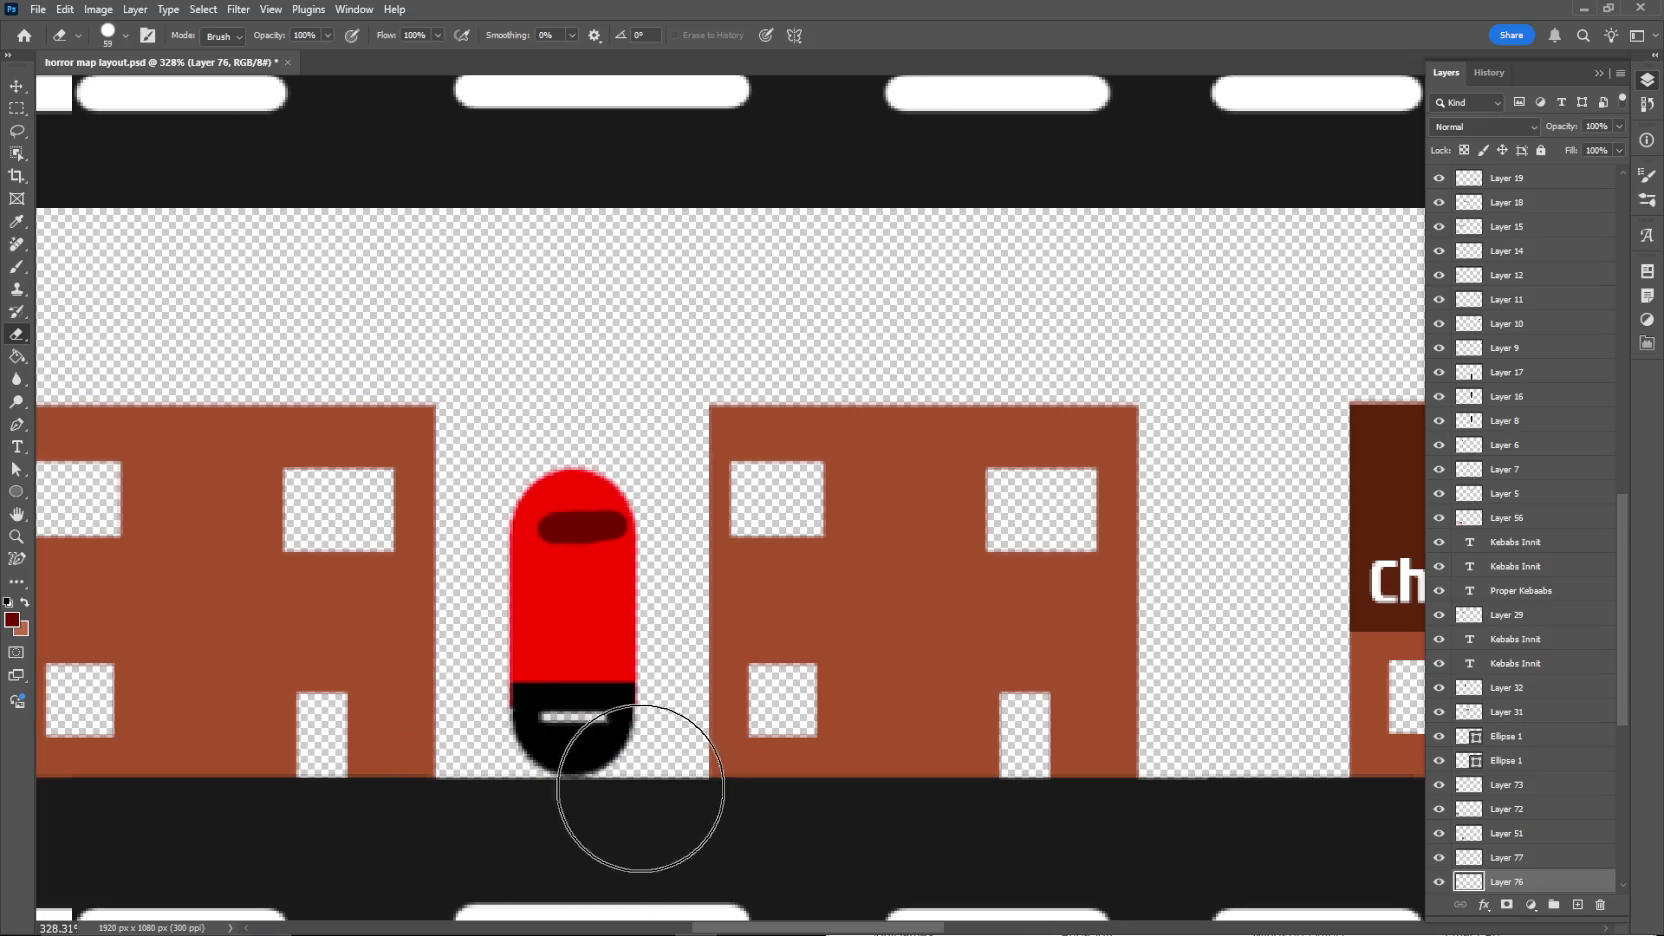
# Scale the red body together with the black base to about 97%
pyautogui.press('v')
pyautogui.keyDown('shift'); pyautogui.click(634, 709); pyautogui.keyUp('shift')
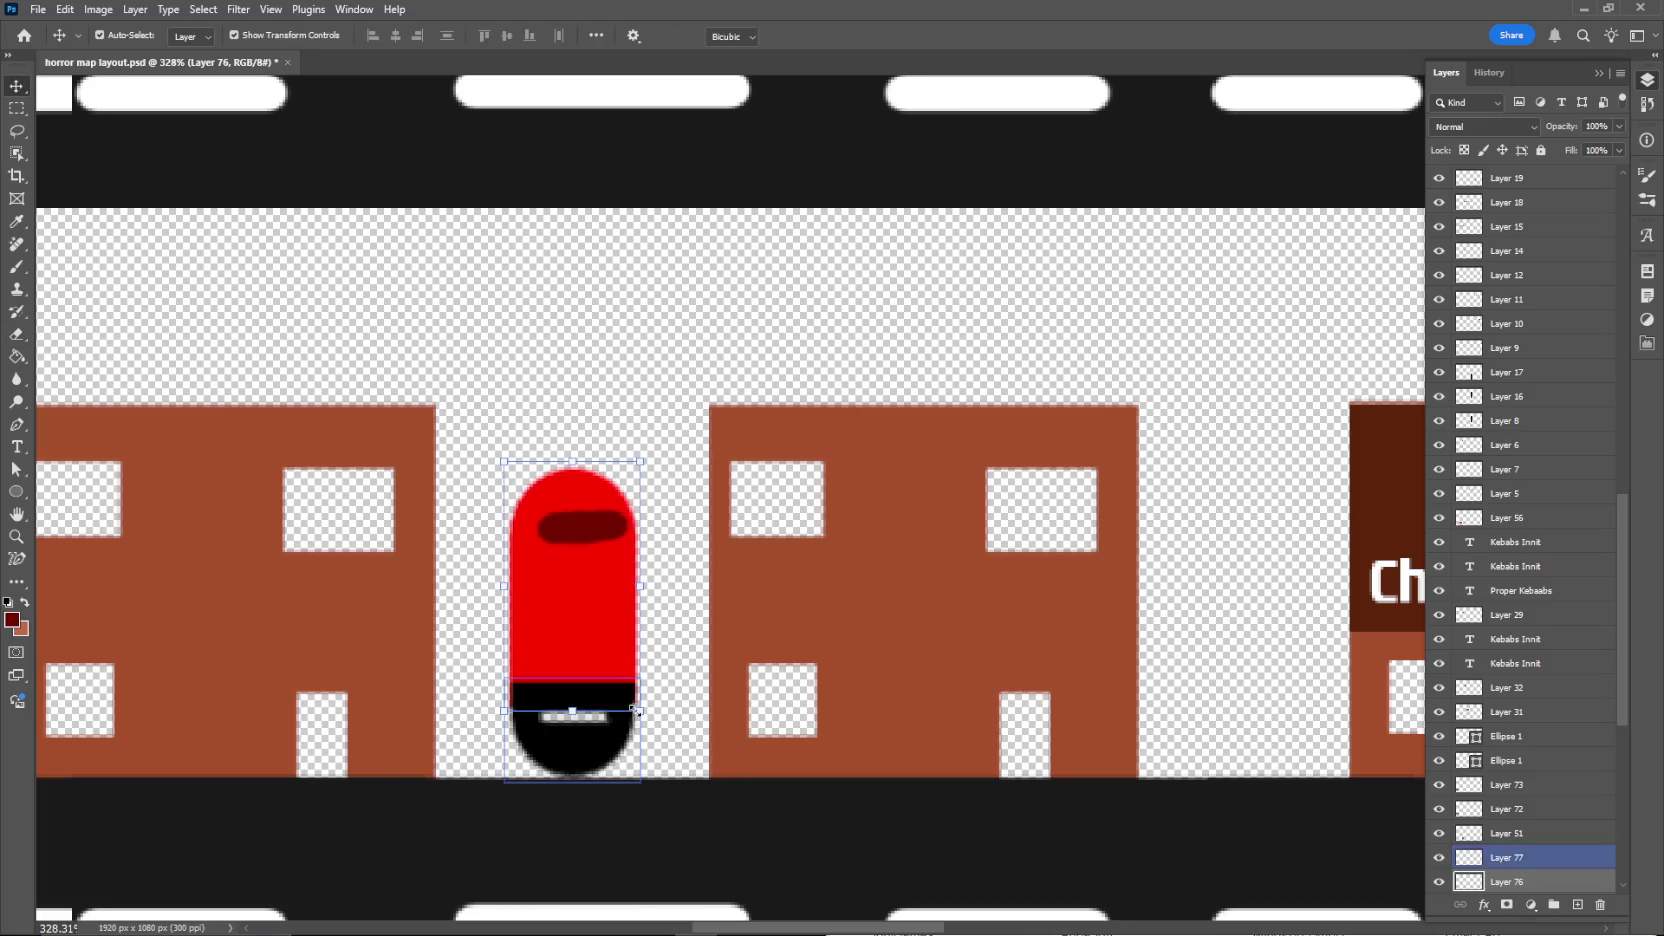
pyautogui.moveTo(634, 709); pyautogui.dragTo(630, 706)
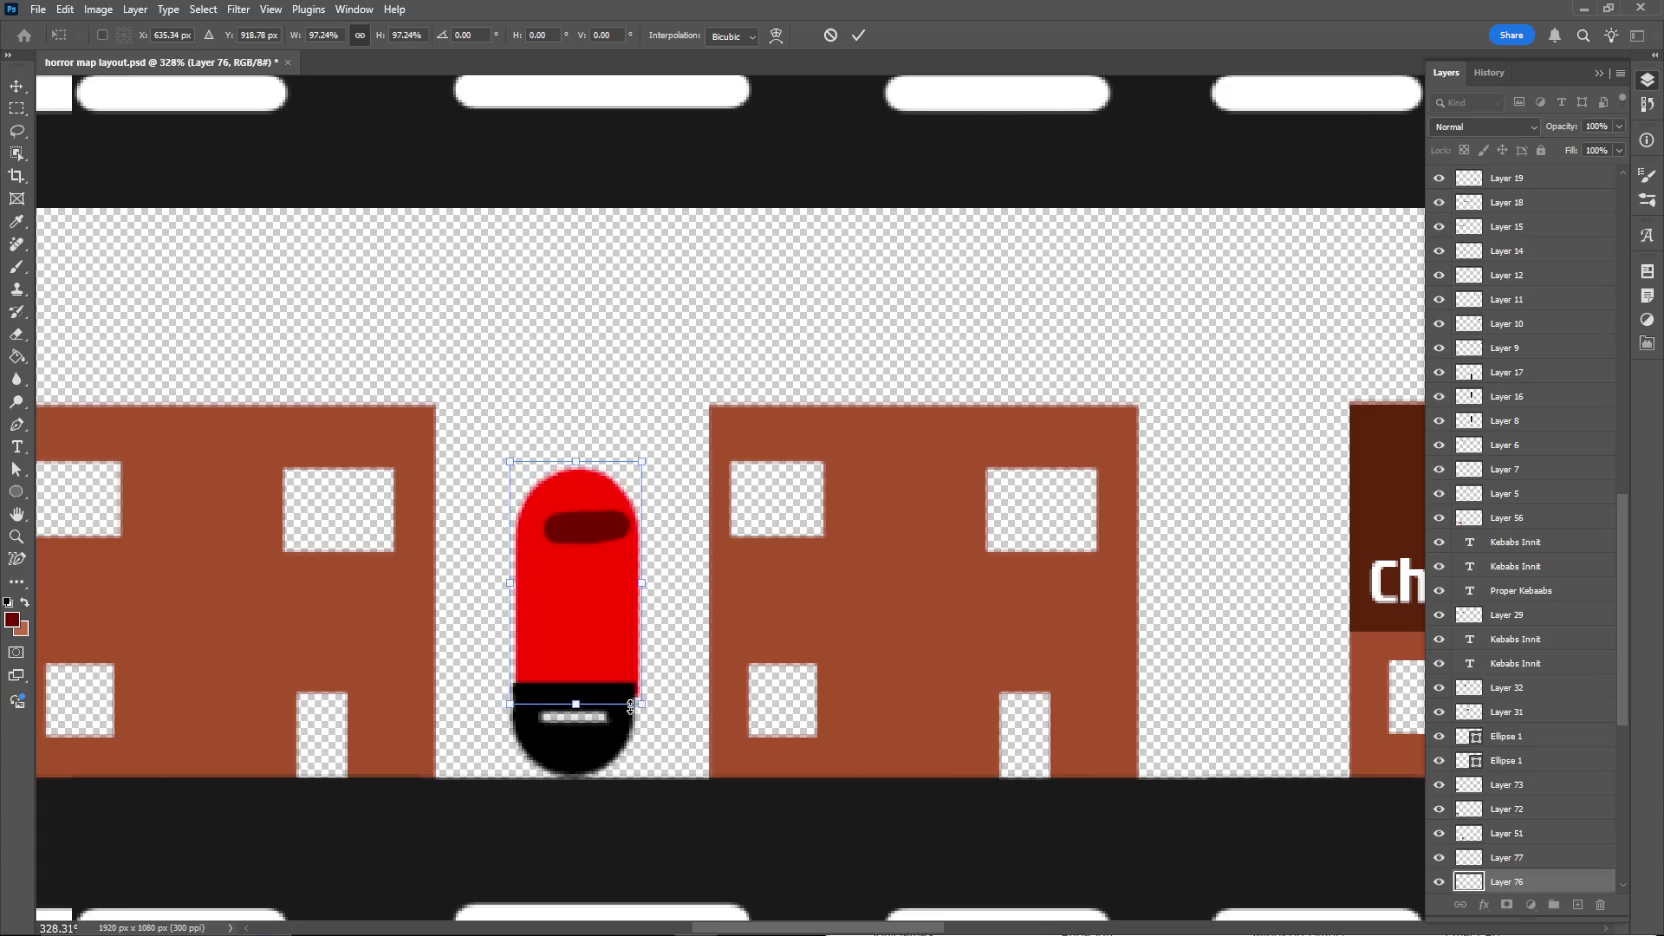
pyautogui.press('Return')
# Sample the post box's bright red and paint over the dark-red stripe
pyautogui.press('z')
pyautogui.moveTo(546, 643); pyautogui.dragTo(581, 590)
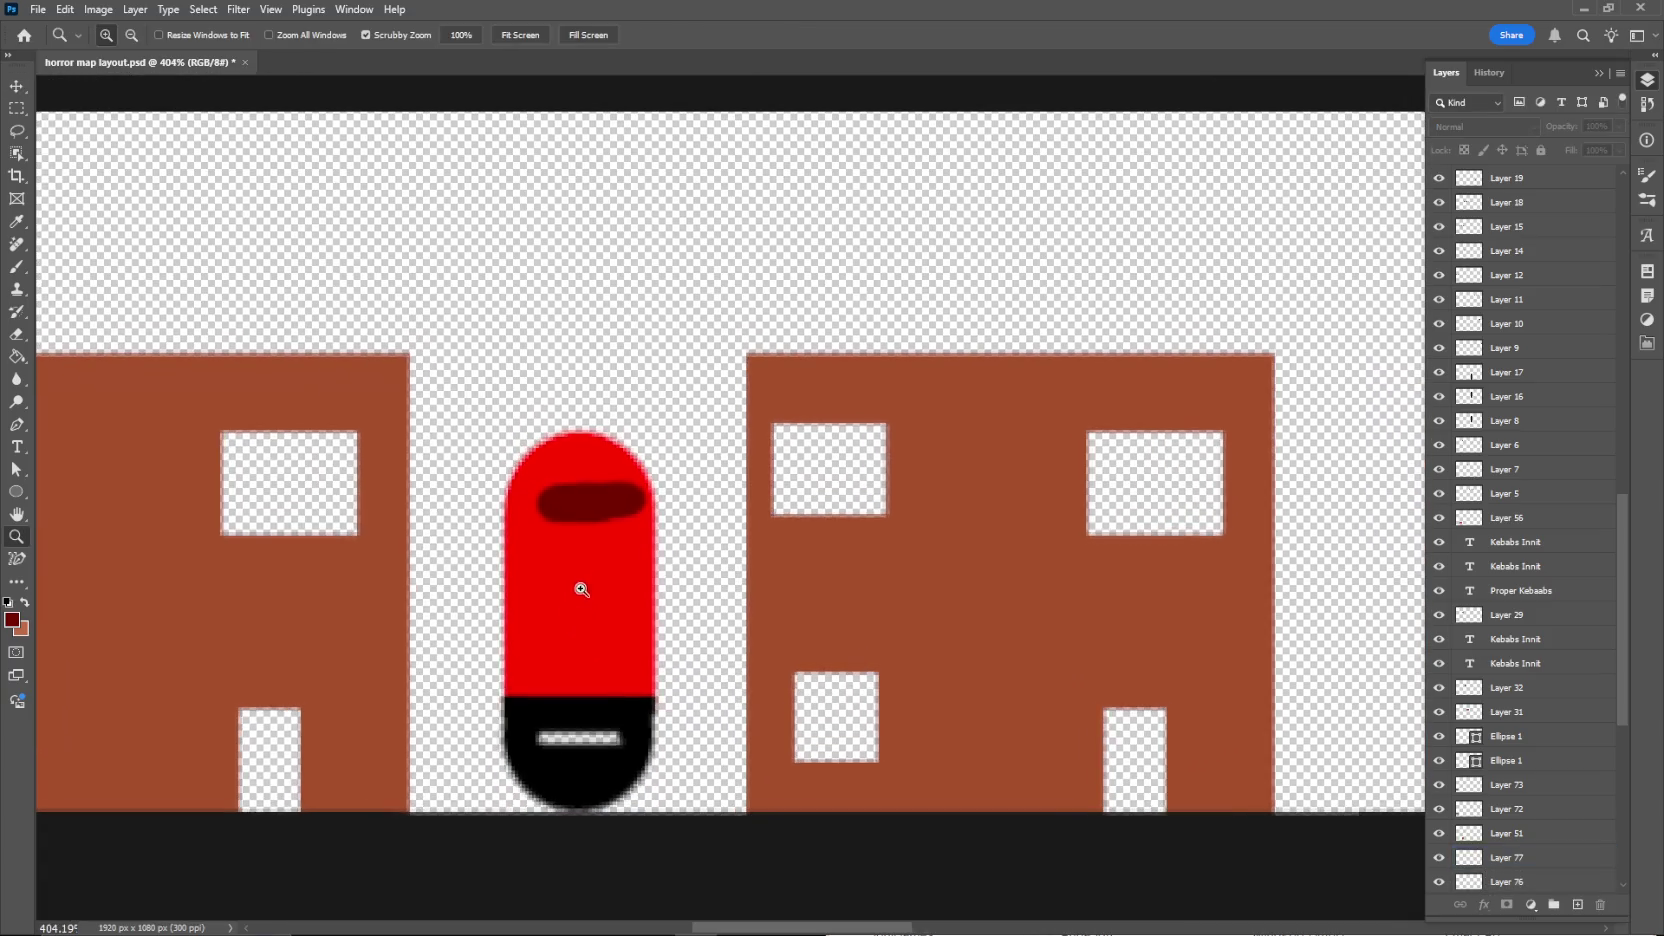
pyautogui.press('v')
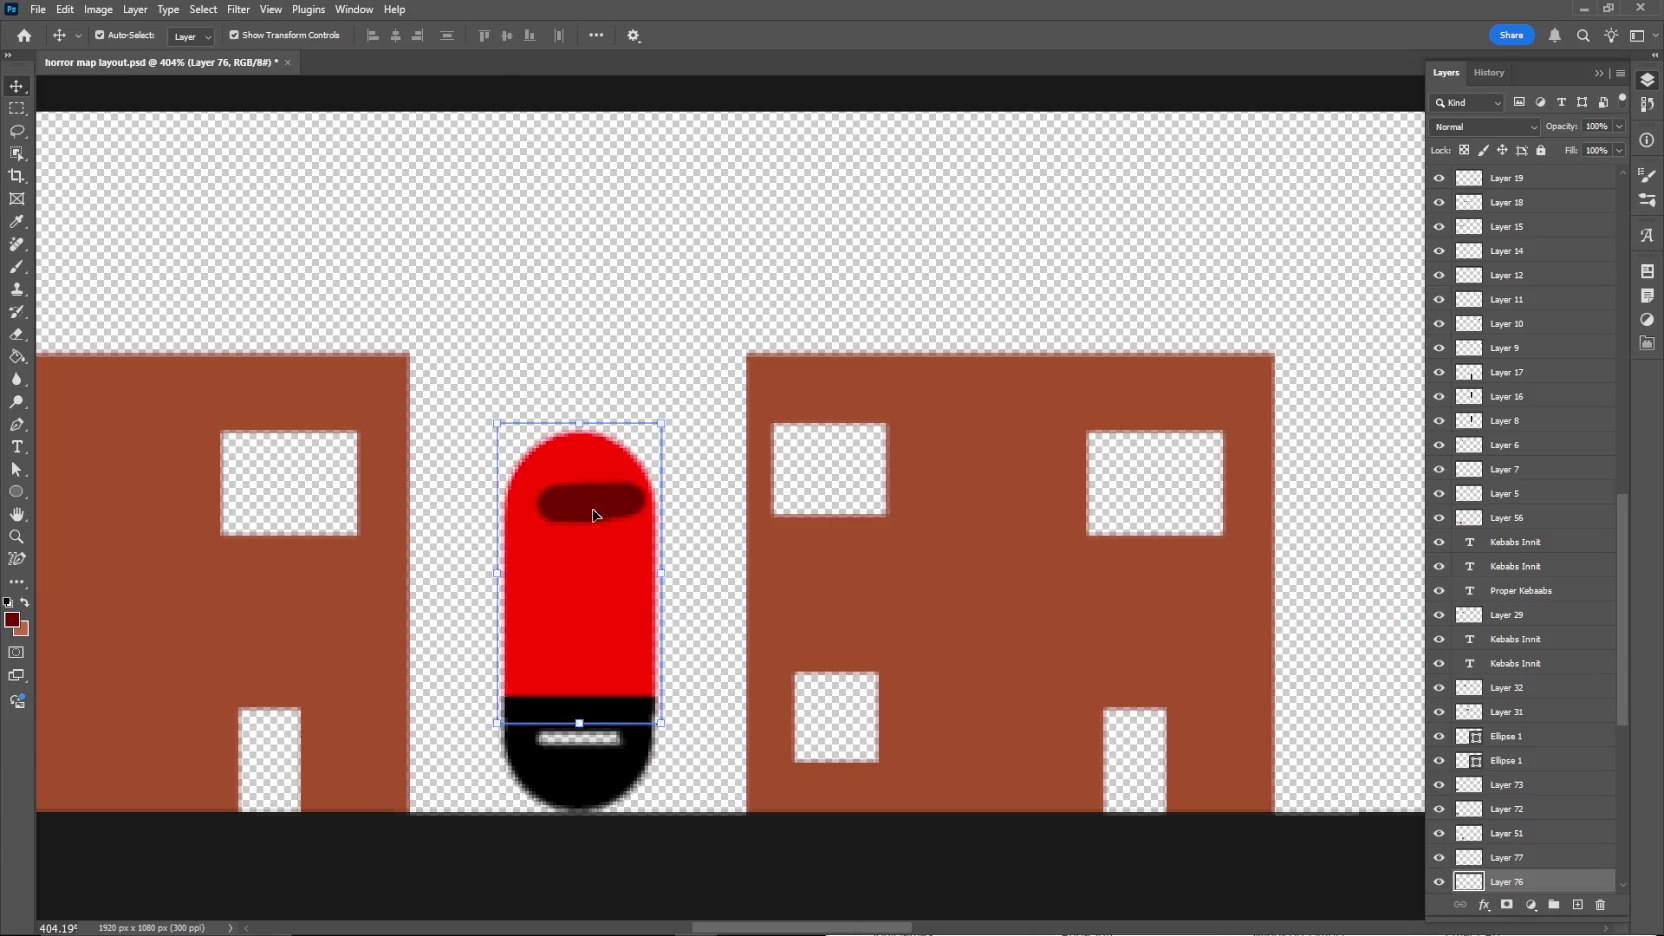
pyautogui.press('i')
pyautogui.click(592, 455)
pyautogui.press('b')
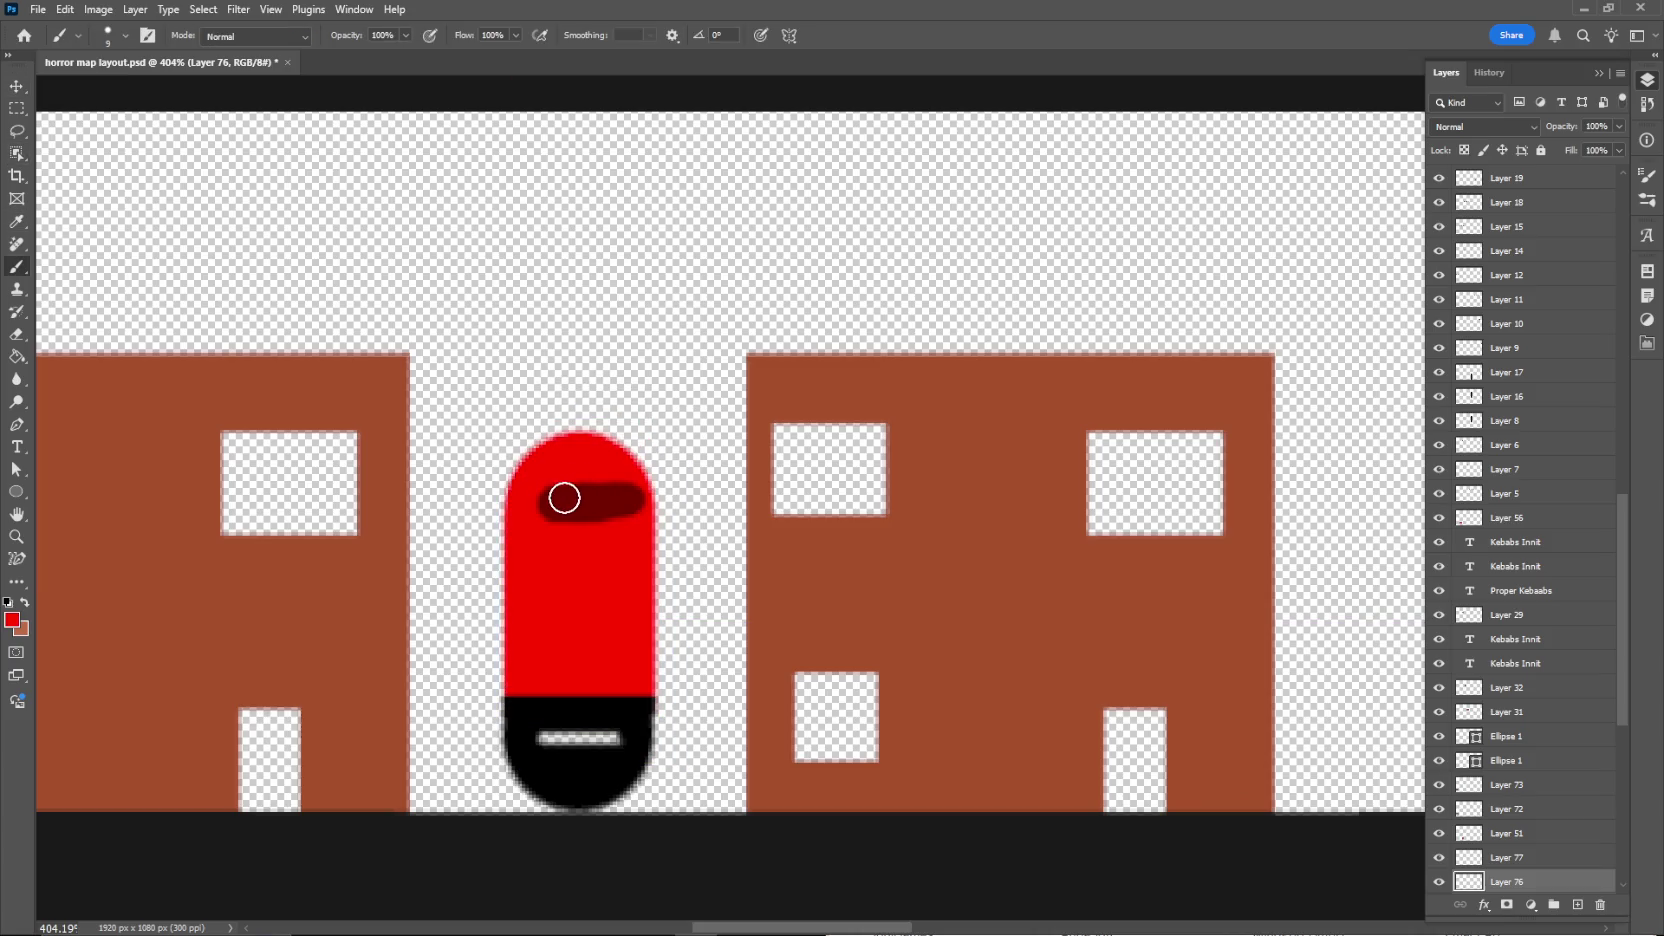
pyautogui.moveTo(564, 497); pyautogui.dragTo(624, 500)
# Undo the stripe paint-over and sample the stripe's dark red again
pyautogui.rightClick(625, 507)
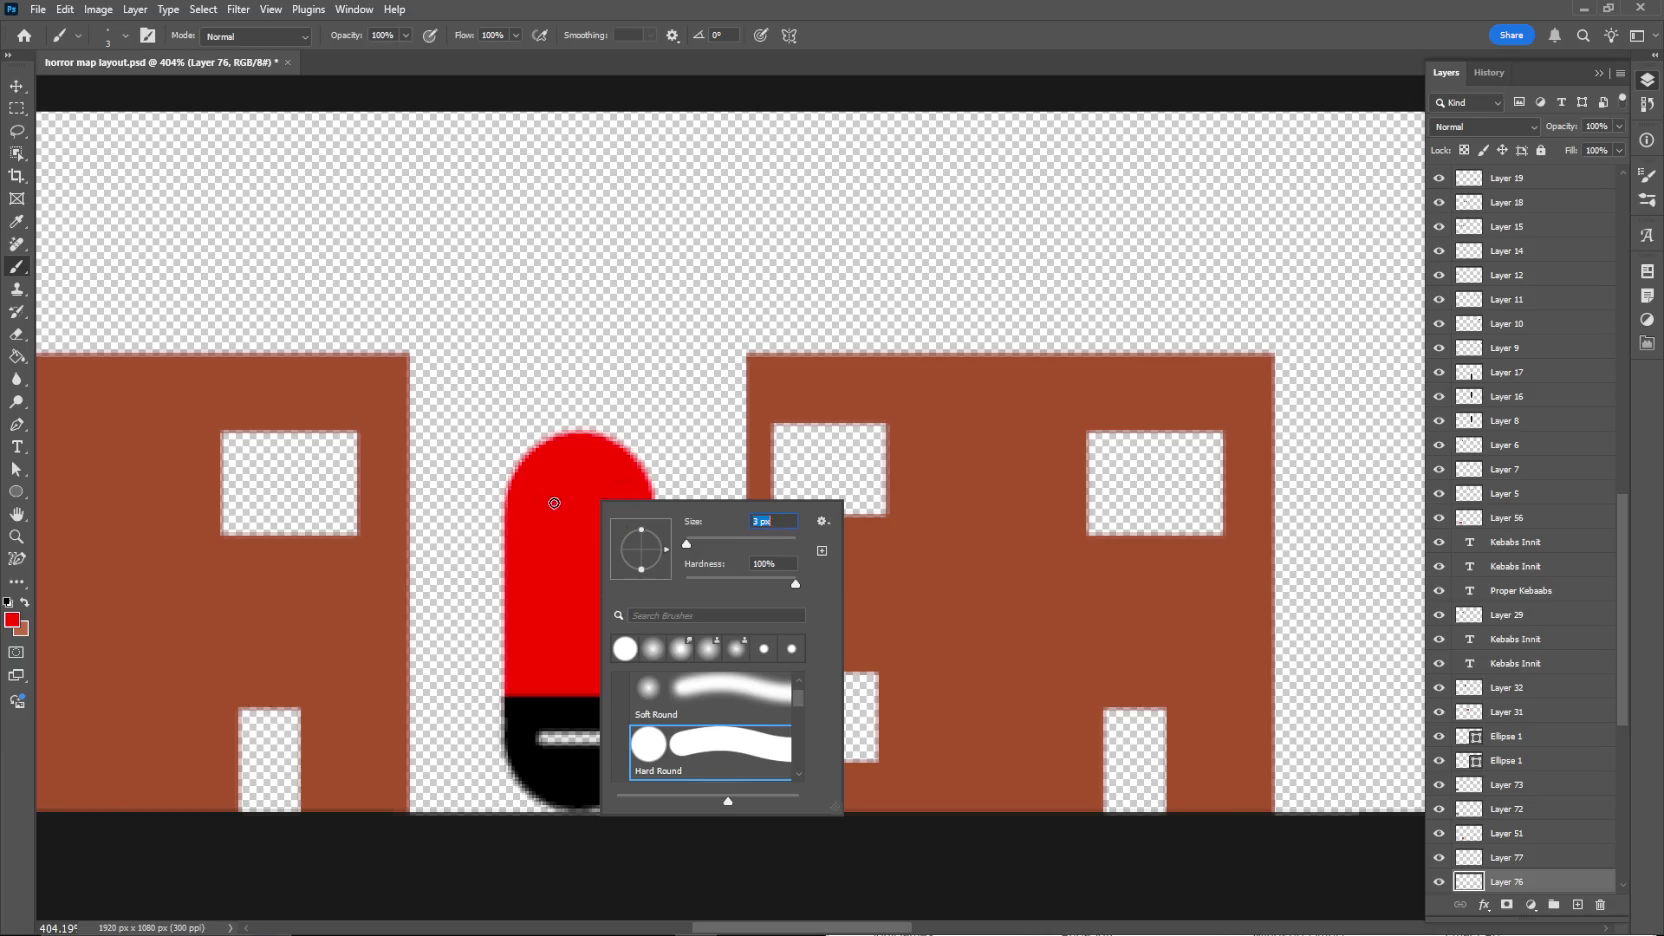
pyautogui.press('Return')
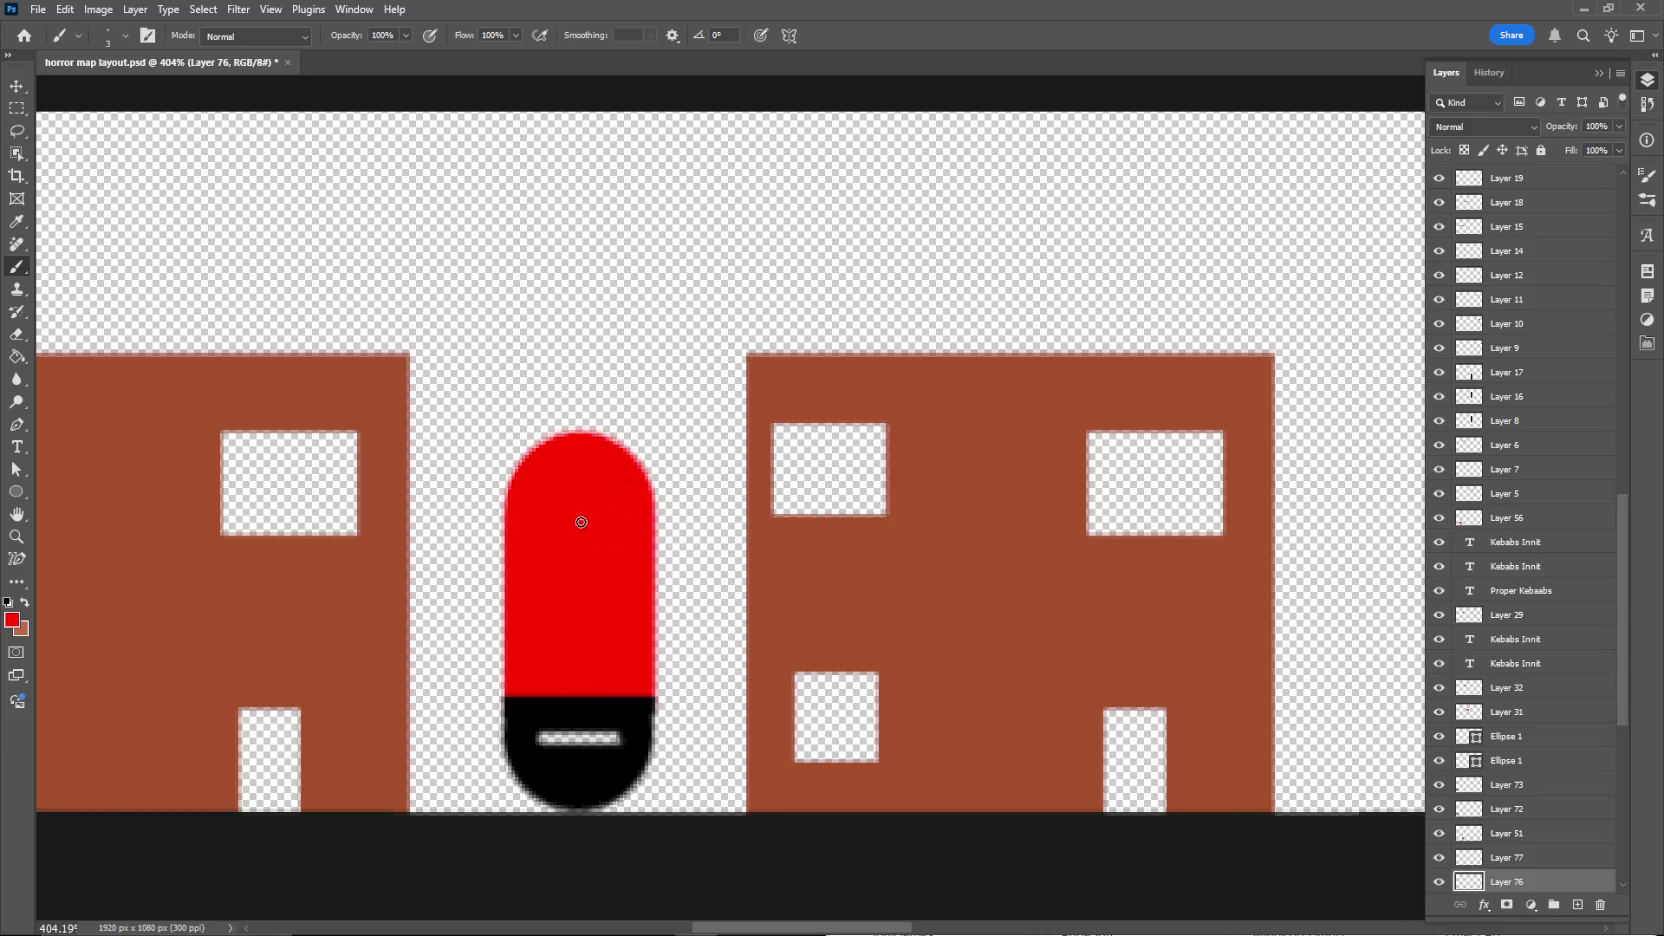
pyautogui.hotkey('ctrl', 'z')
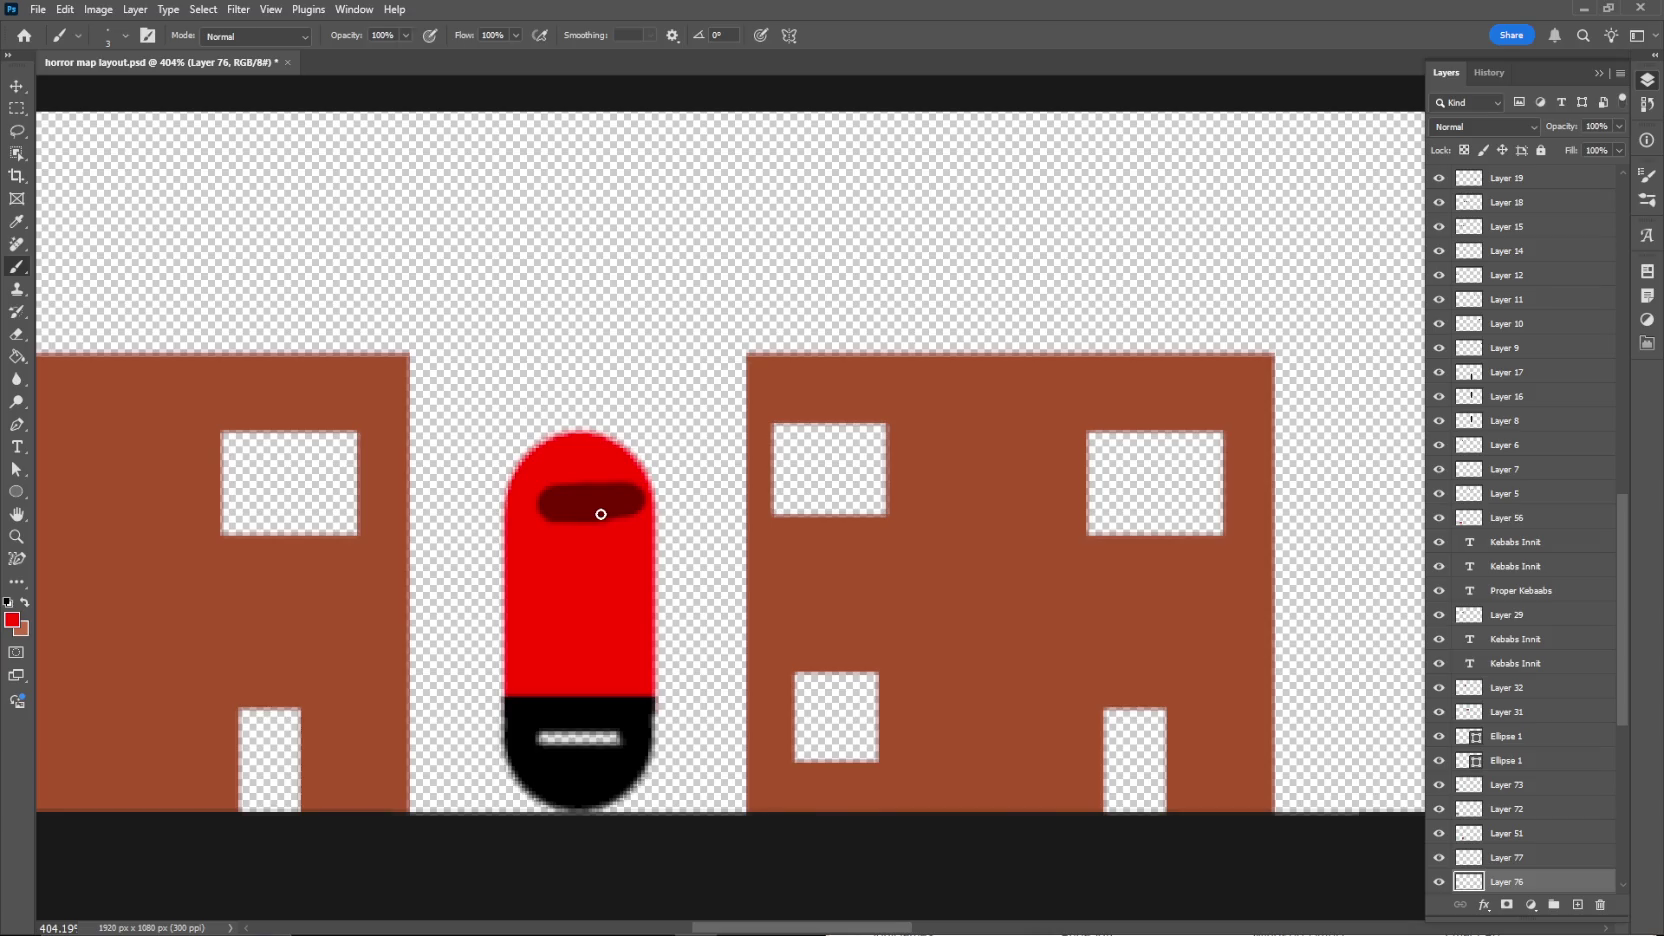
pyautogui.press('i')
pyautogui.click(600, 514)
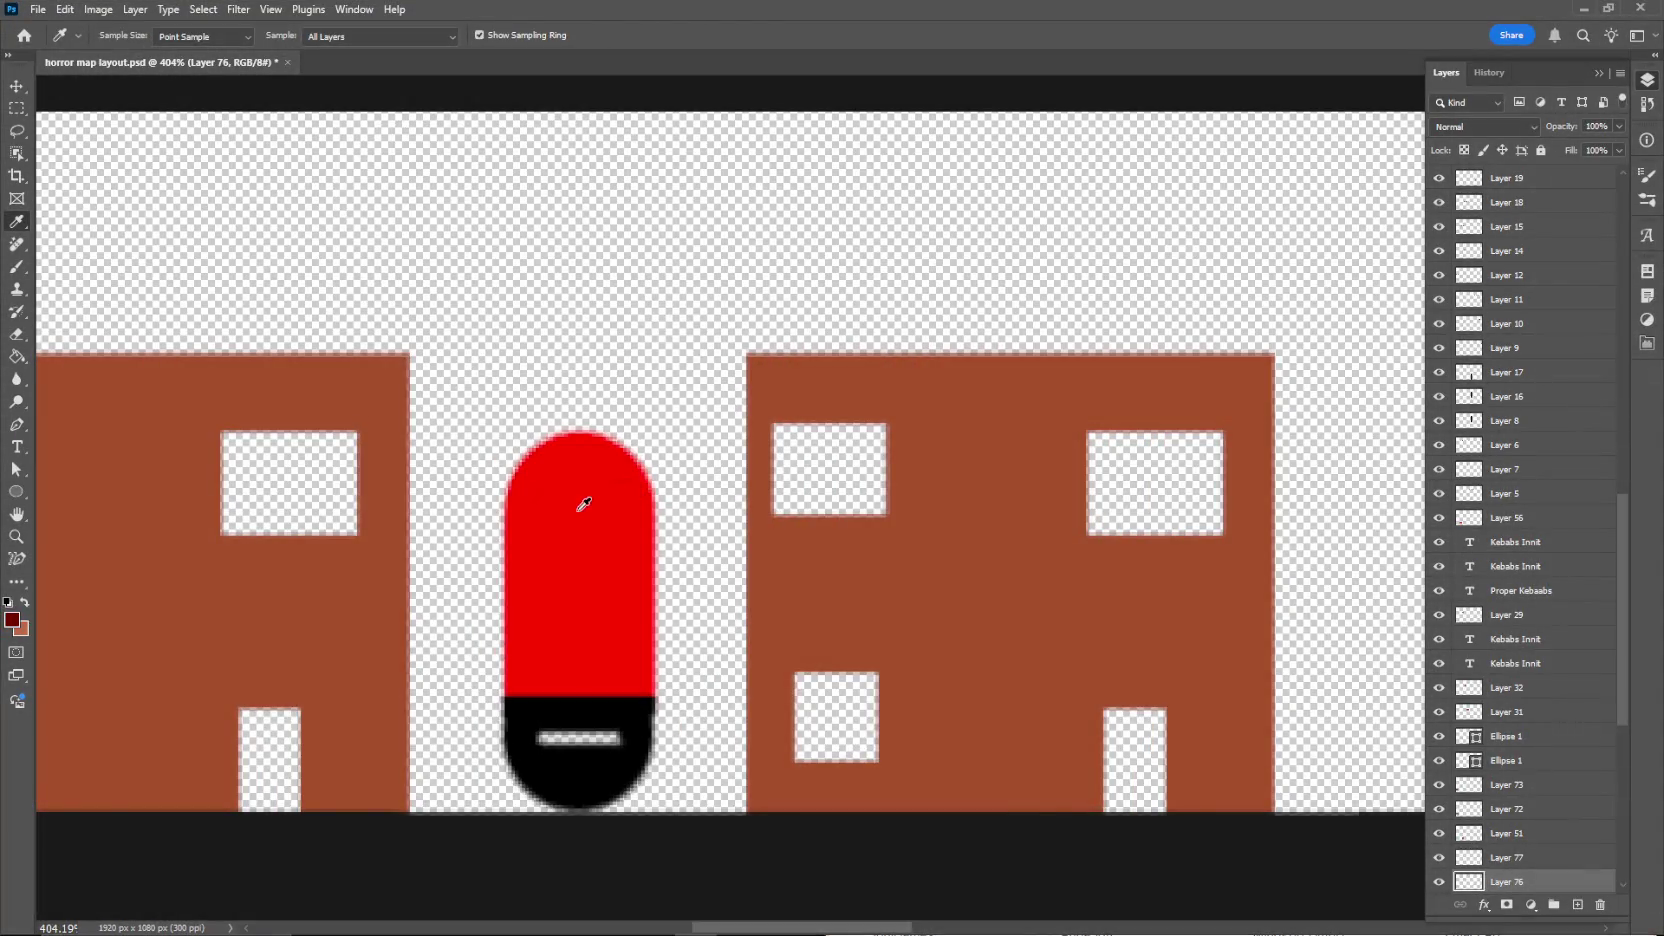
pyautogui.press('b')
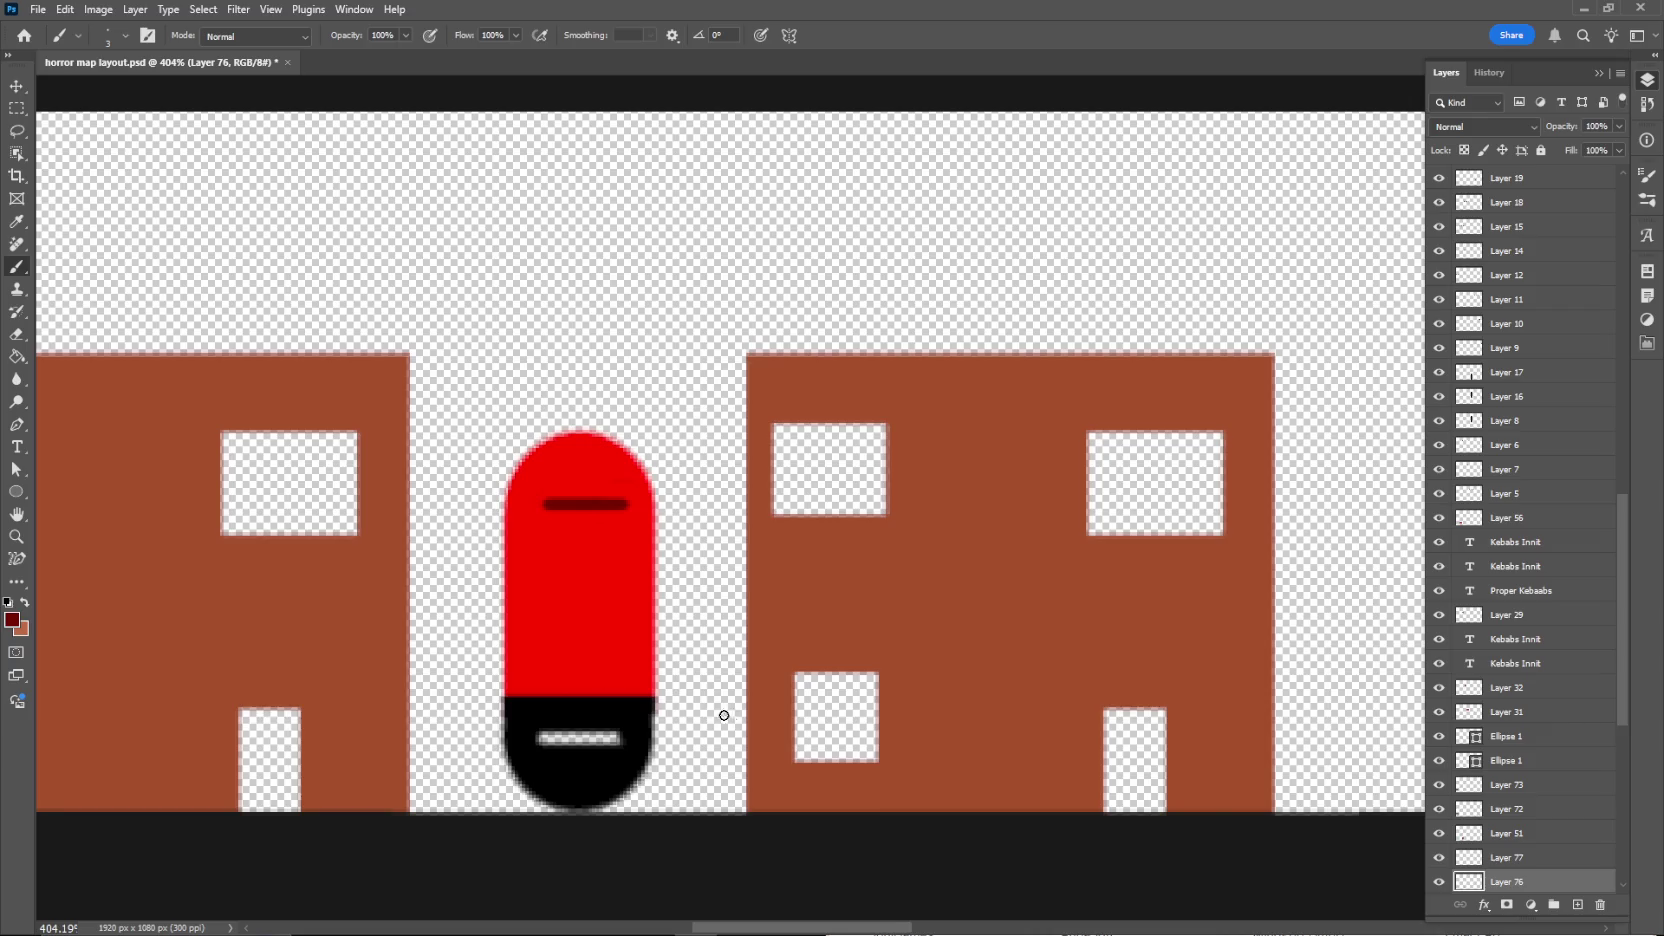
# Set the foreground colour to white
pyautogui.click(12, 620)
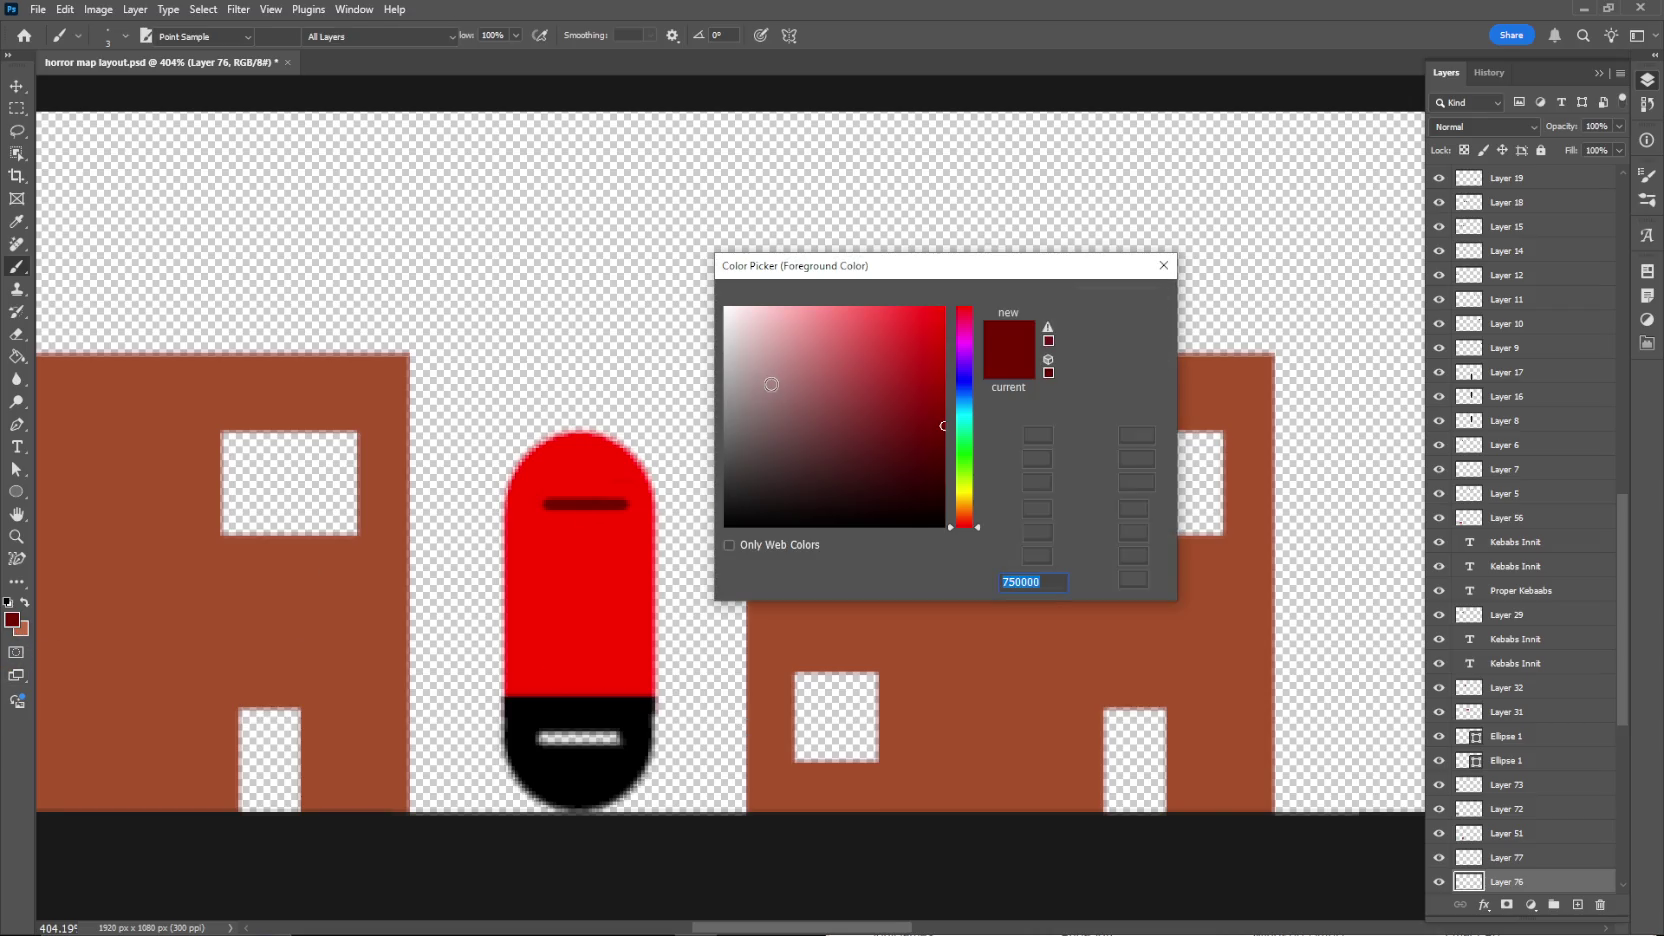
pyautogui.moveTo(770, 390); pyautogui.dragTo(726, 307)
pyautogui.click(1110, 301)
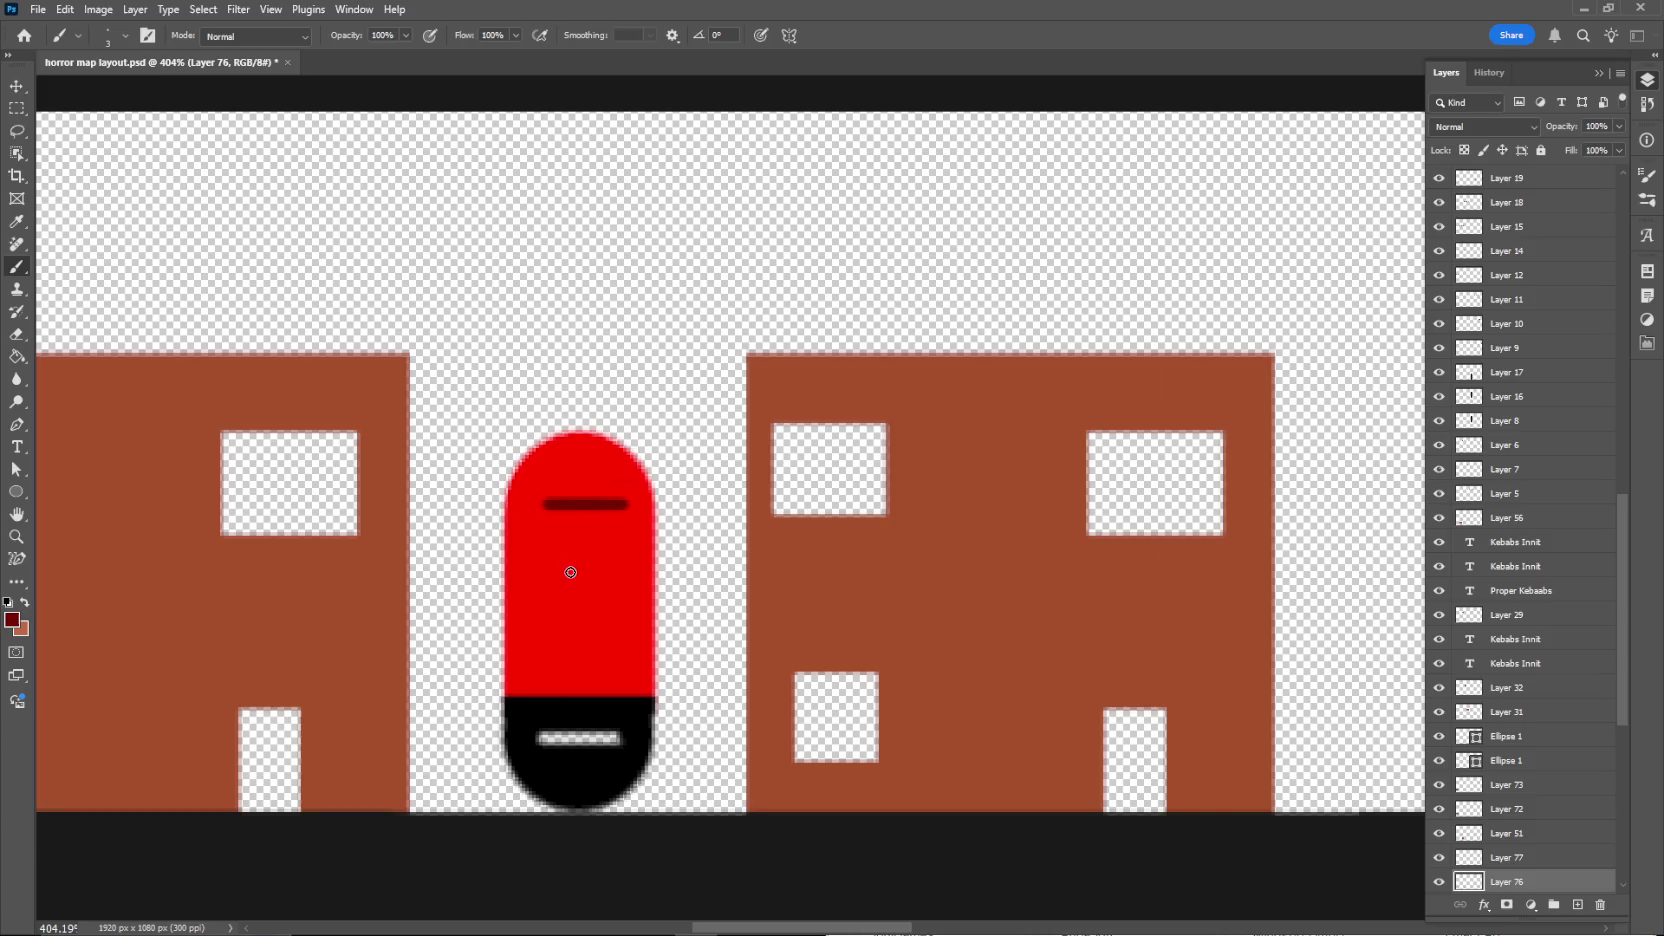
# Fill a tall rectangle on the post box front with white on Layer 78
pyautogui.press('m')
pyautogui.moveTo(545, 536); pyautogui.dragTo(616, 670)
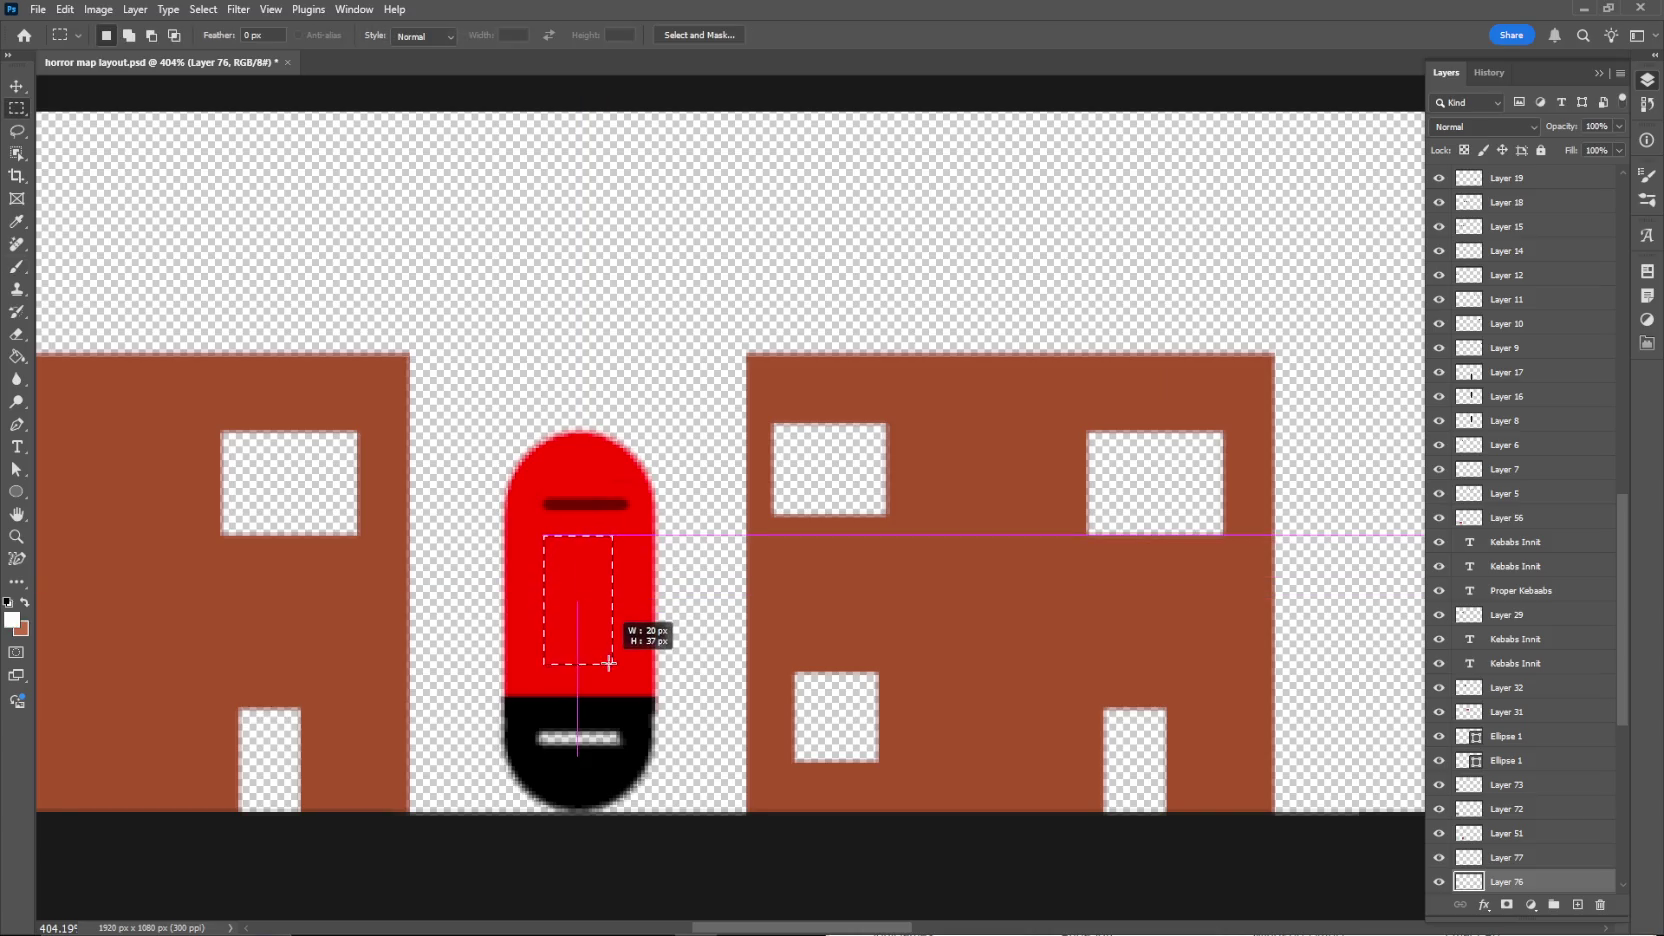
pyautogui.hotkey('alt', 'BackSpace')
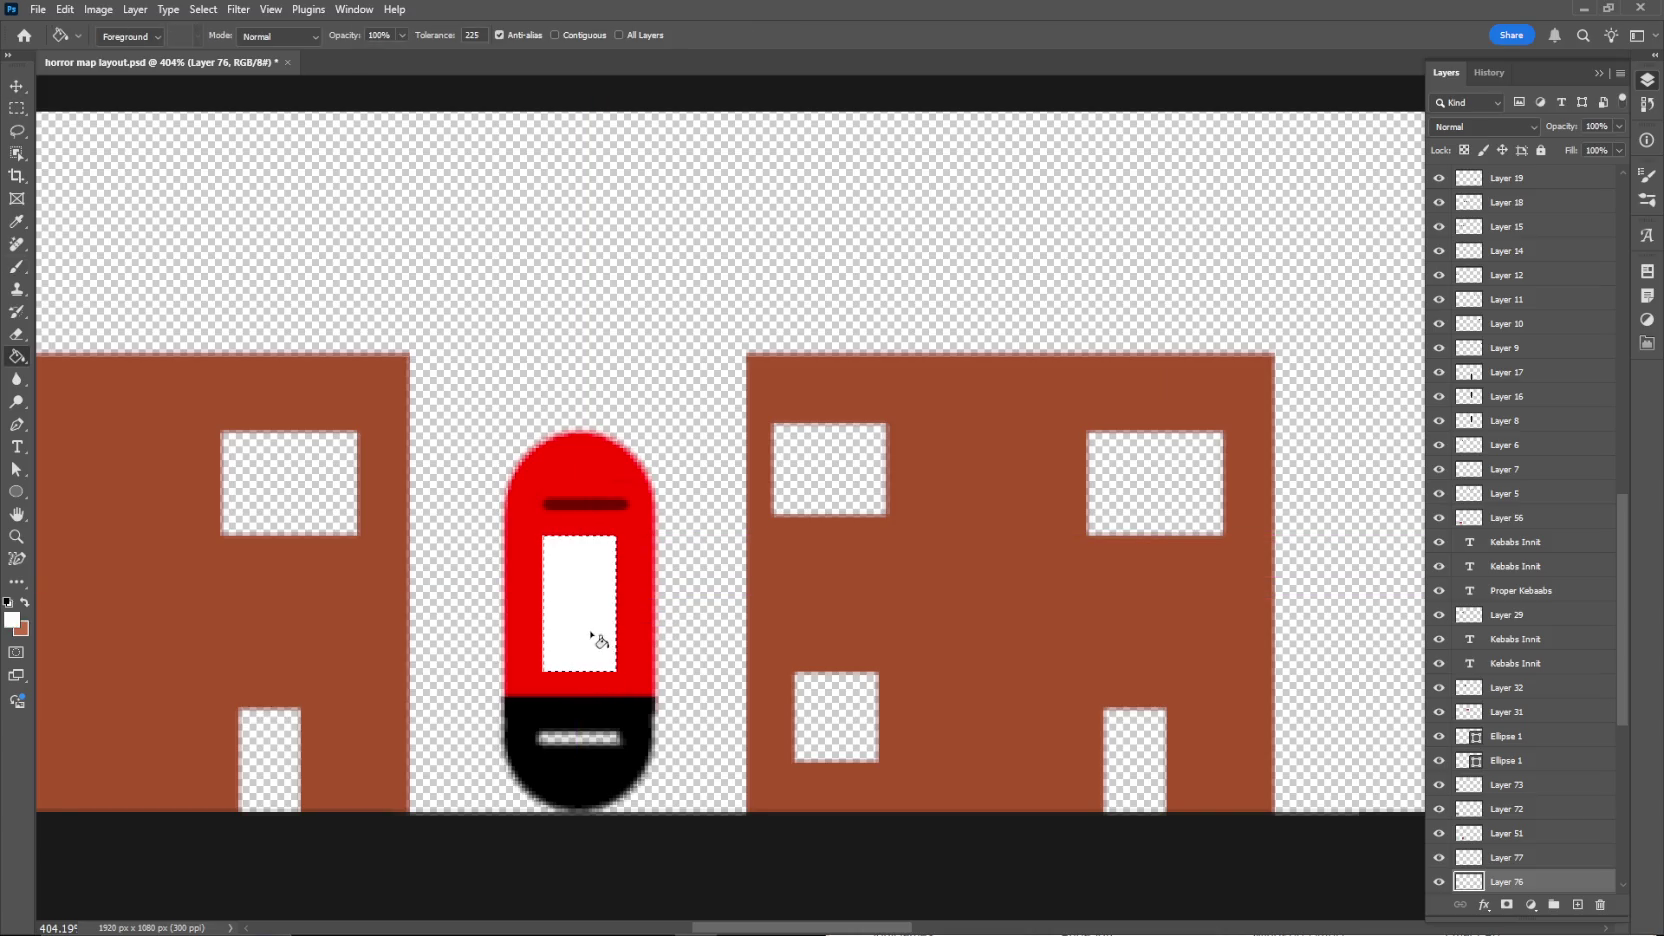
pyautogui.hotkey('ctrl', 'd')
pyautogui.press('l')
pyautogui.press('v')
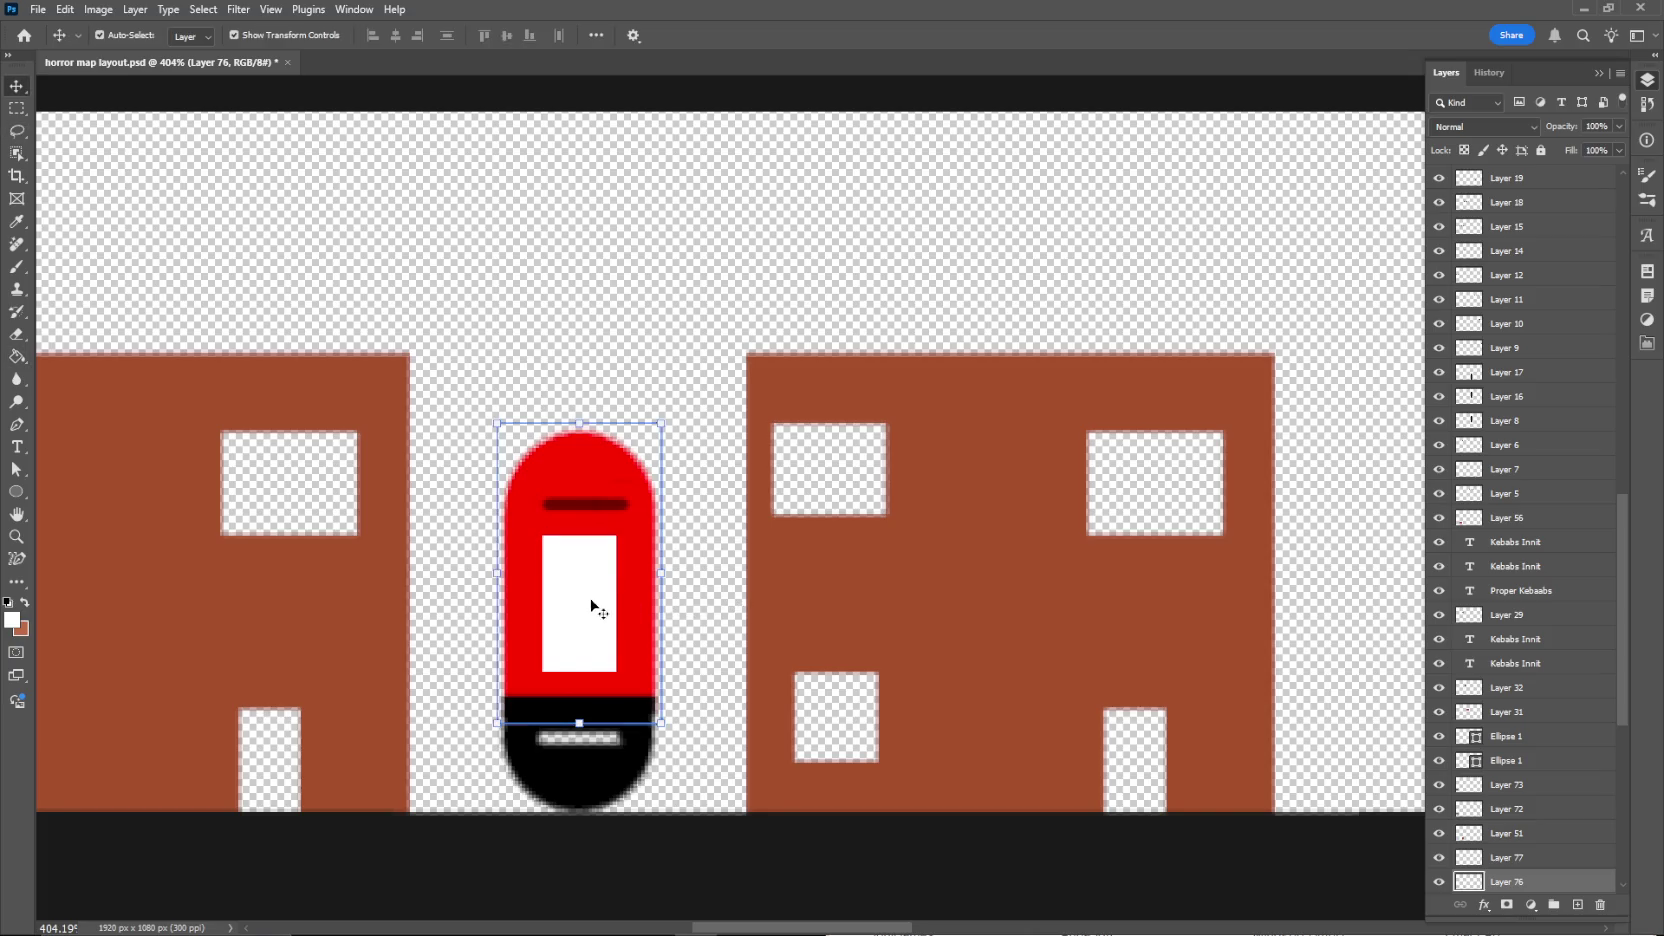
pyautogui.hotkey('ctrl', 'z')
pyautogui.hotkey('ctrl', 'z')
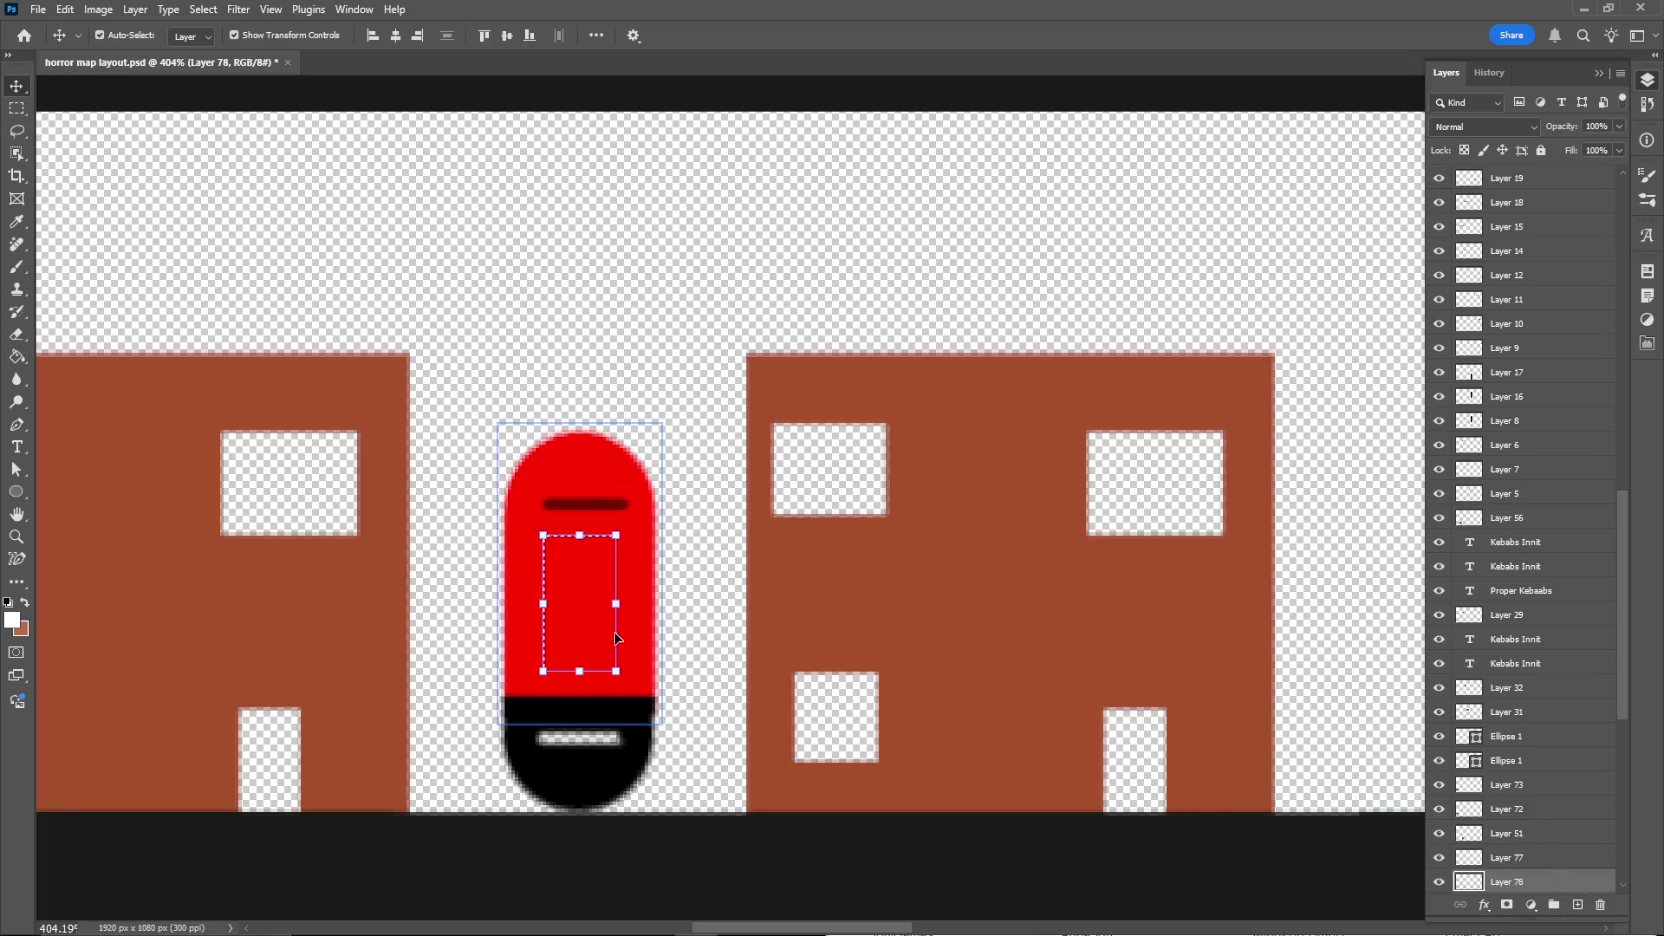
pyautogui.press('l')
pyautogui.hotkey('alt', 'BackSpace')
pyautogui.hotkey('ctrl', 'd')
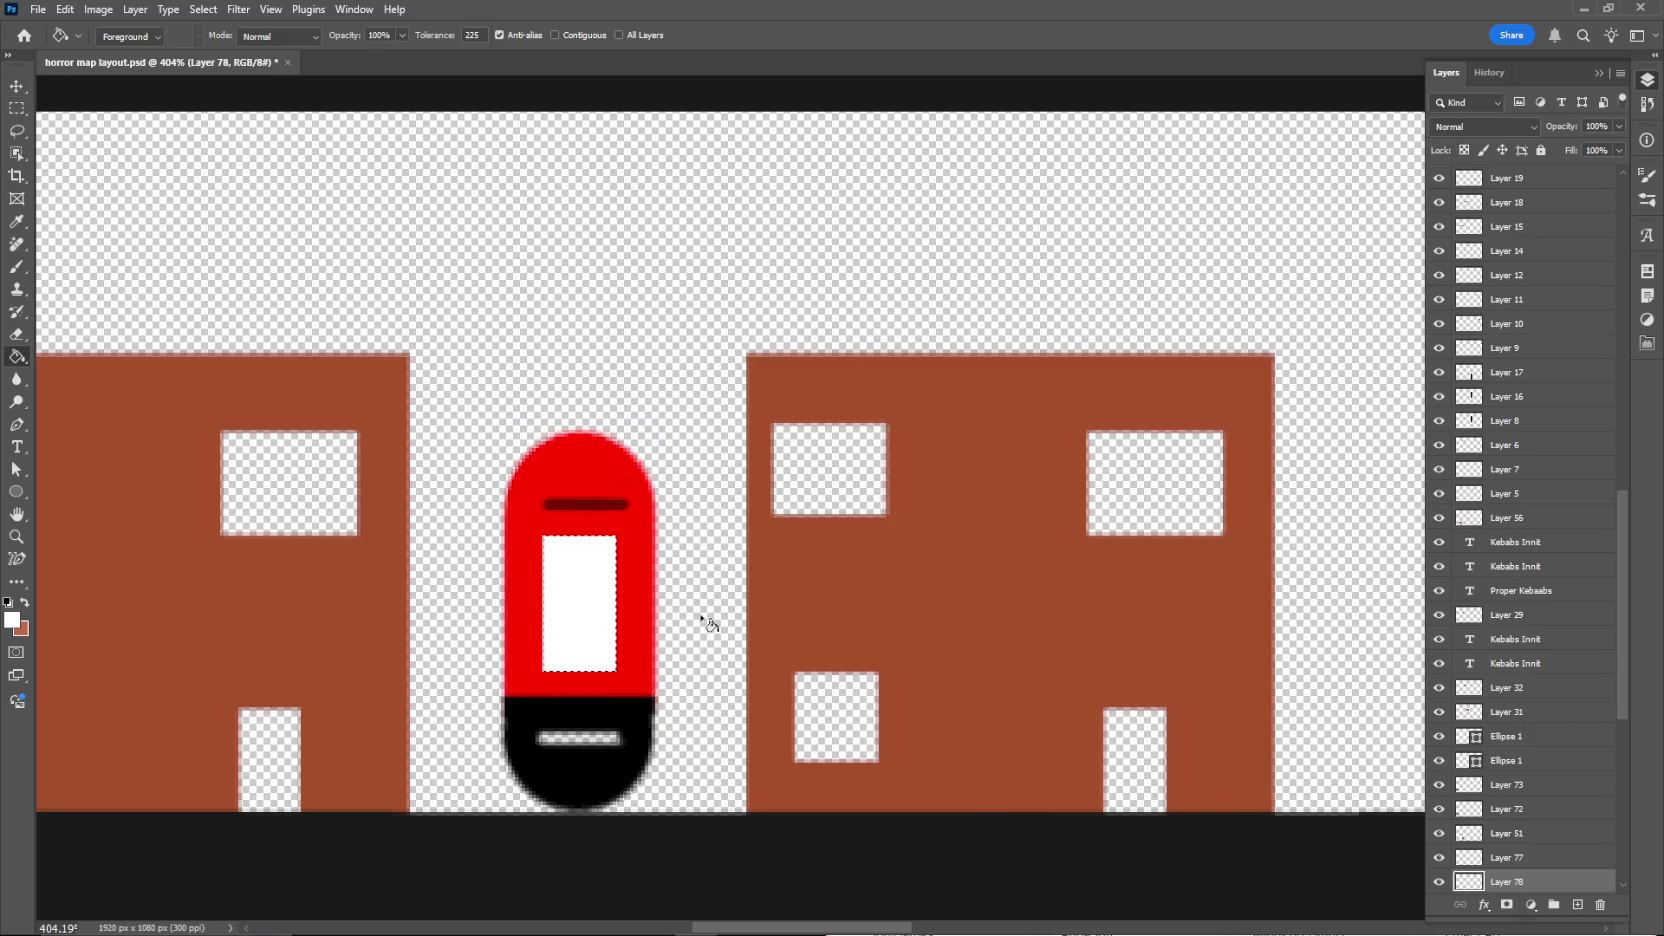
pyautogui.press('m')
# Move the white panel up slightly and resize it with Free Transform
pyautogui.press('b')
pyautogui.press('v')
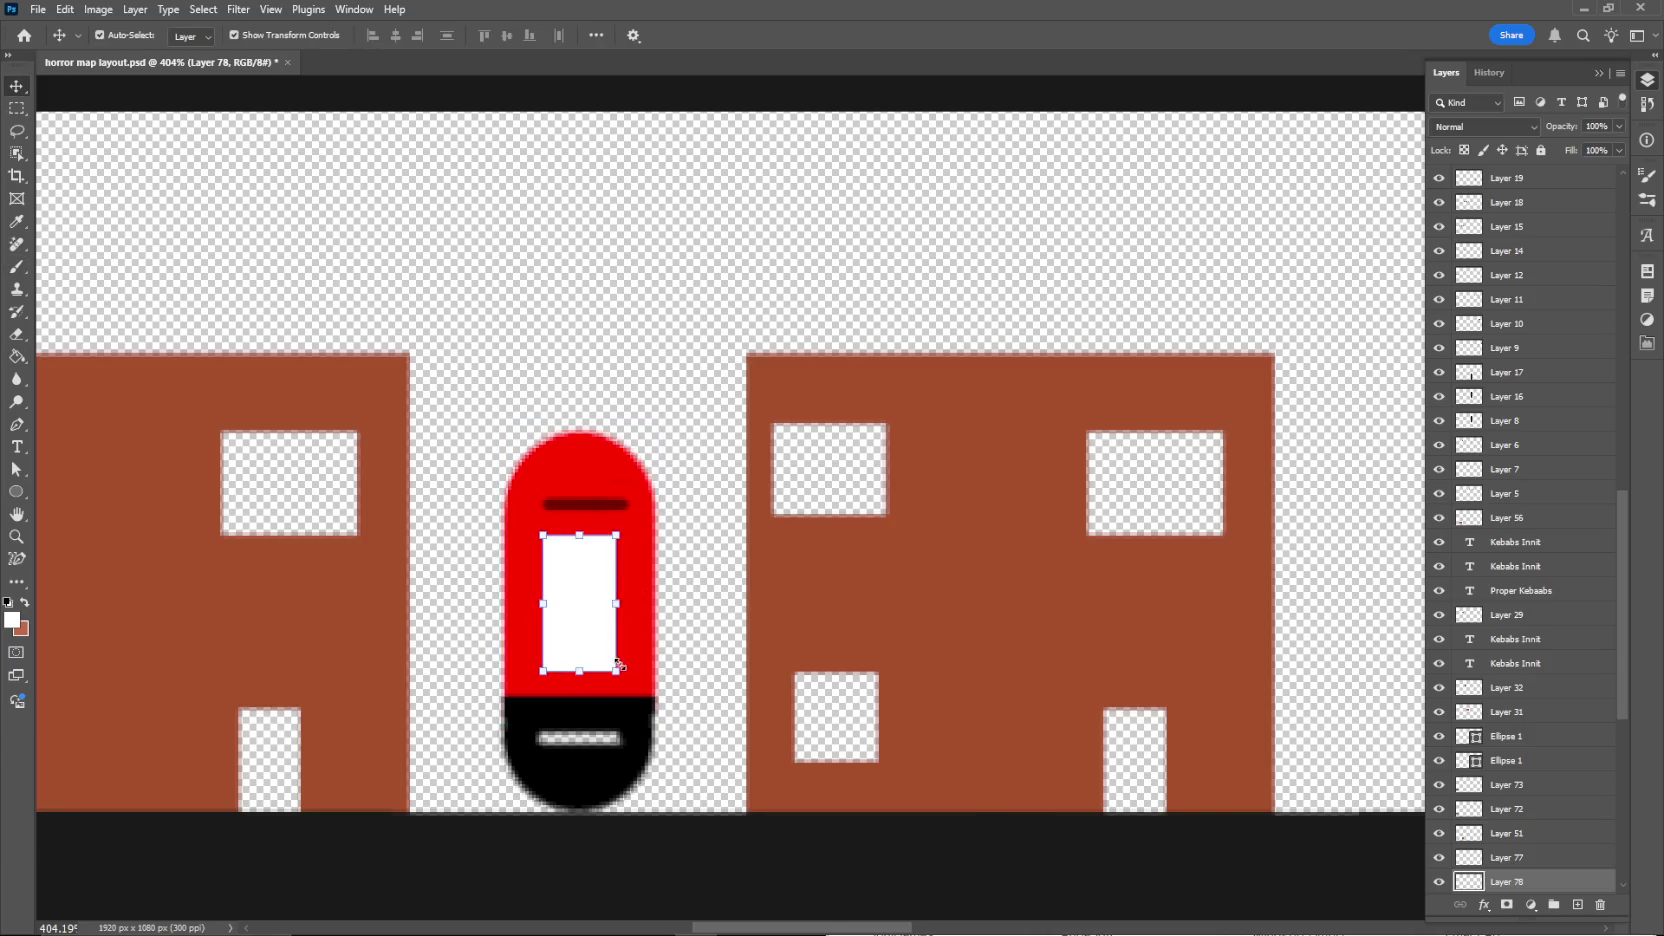
pyautogui.moveTo(616, 675); pyautogui.dragTo(613, 632)
pyautogui.hotkey('ctrl', 't')
pyautogui.press('Return')
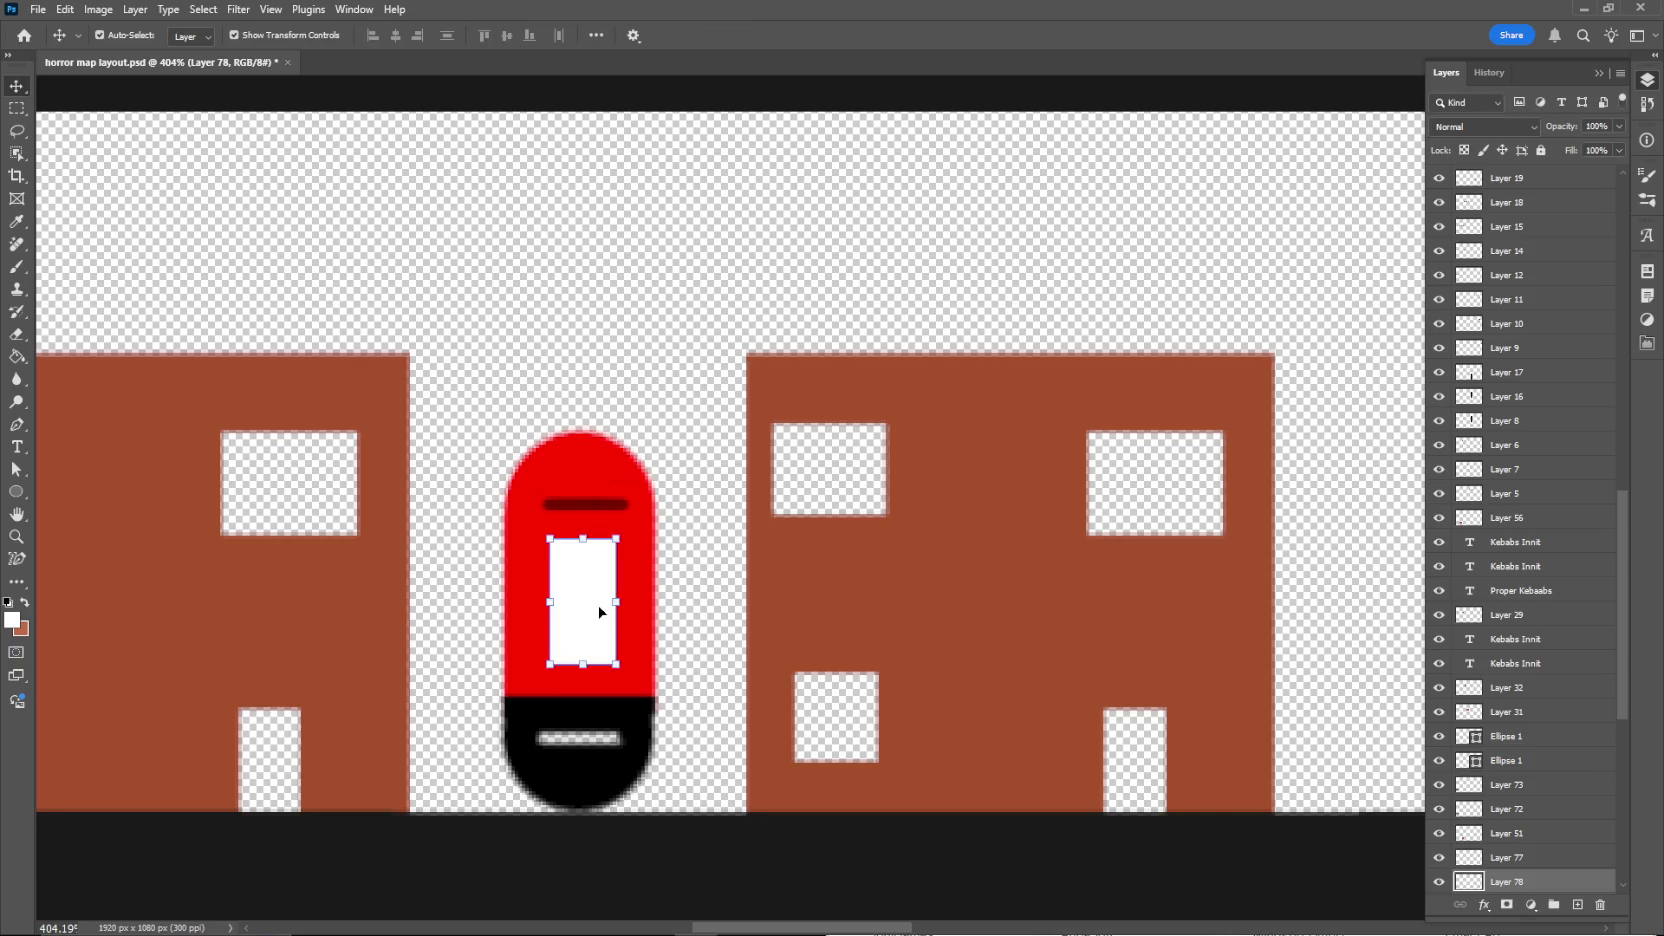
# Scribble short dark text lines across the white panel with a 2 px hard brush
pyautogui.press('i')
pyautogui.press('b')
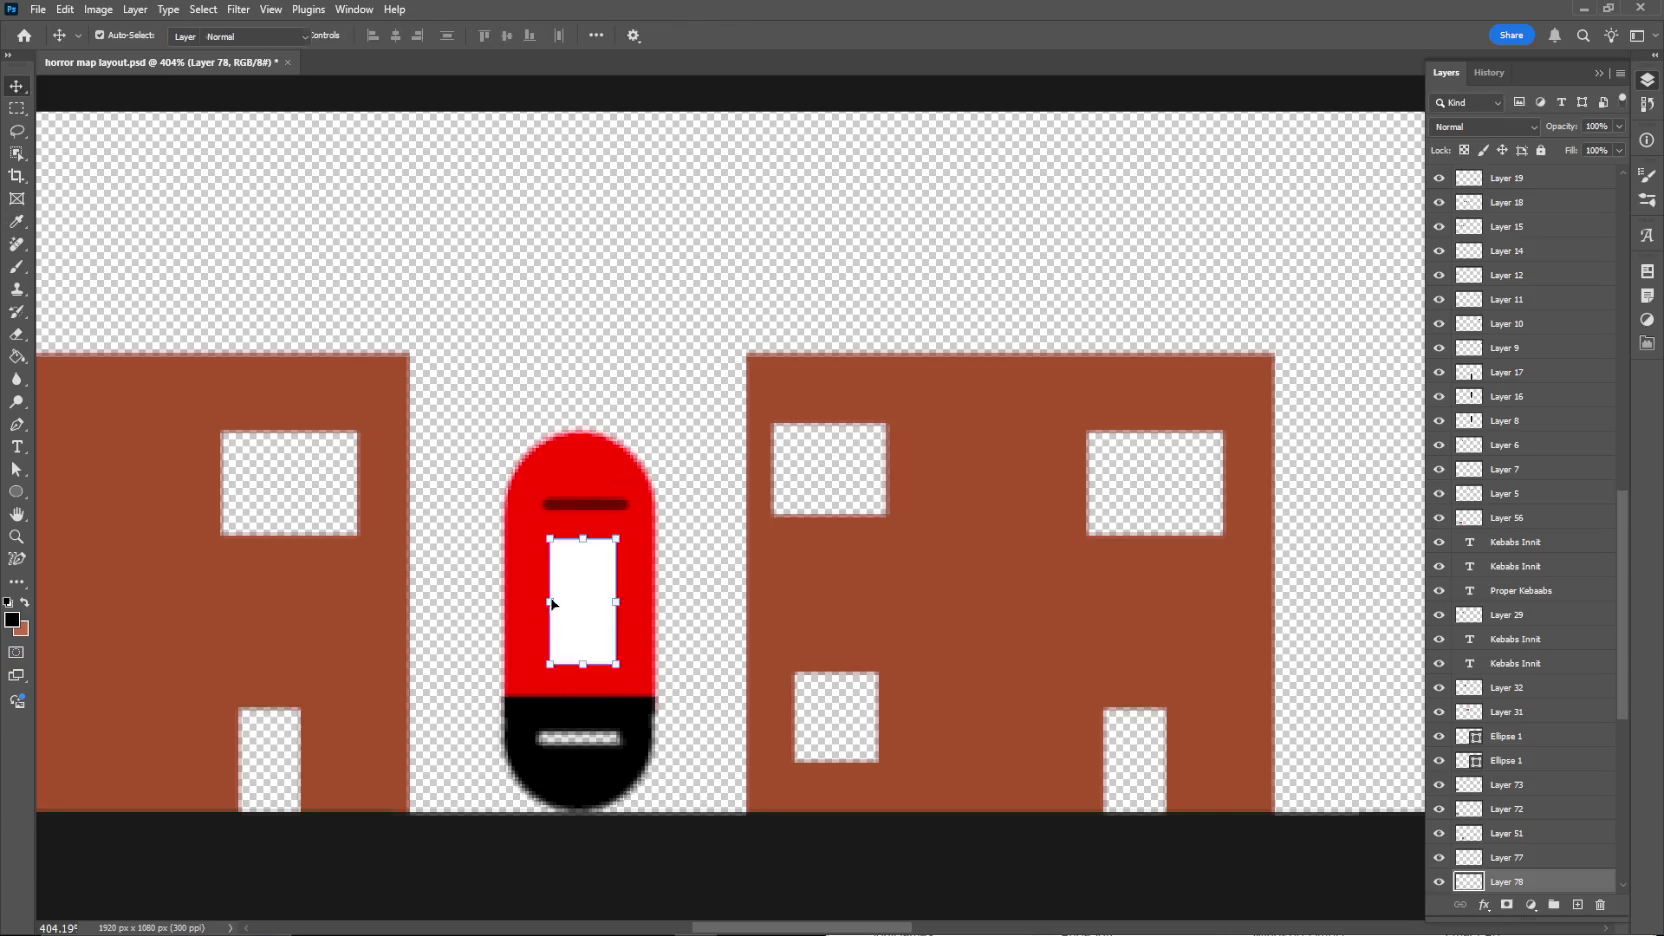
pyautogui.rightClick(576, 574)
pyautogui.scroll(-1, 731, 597)
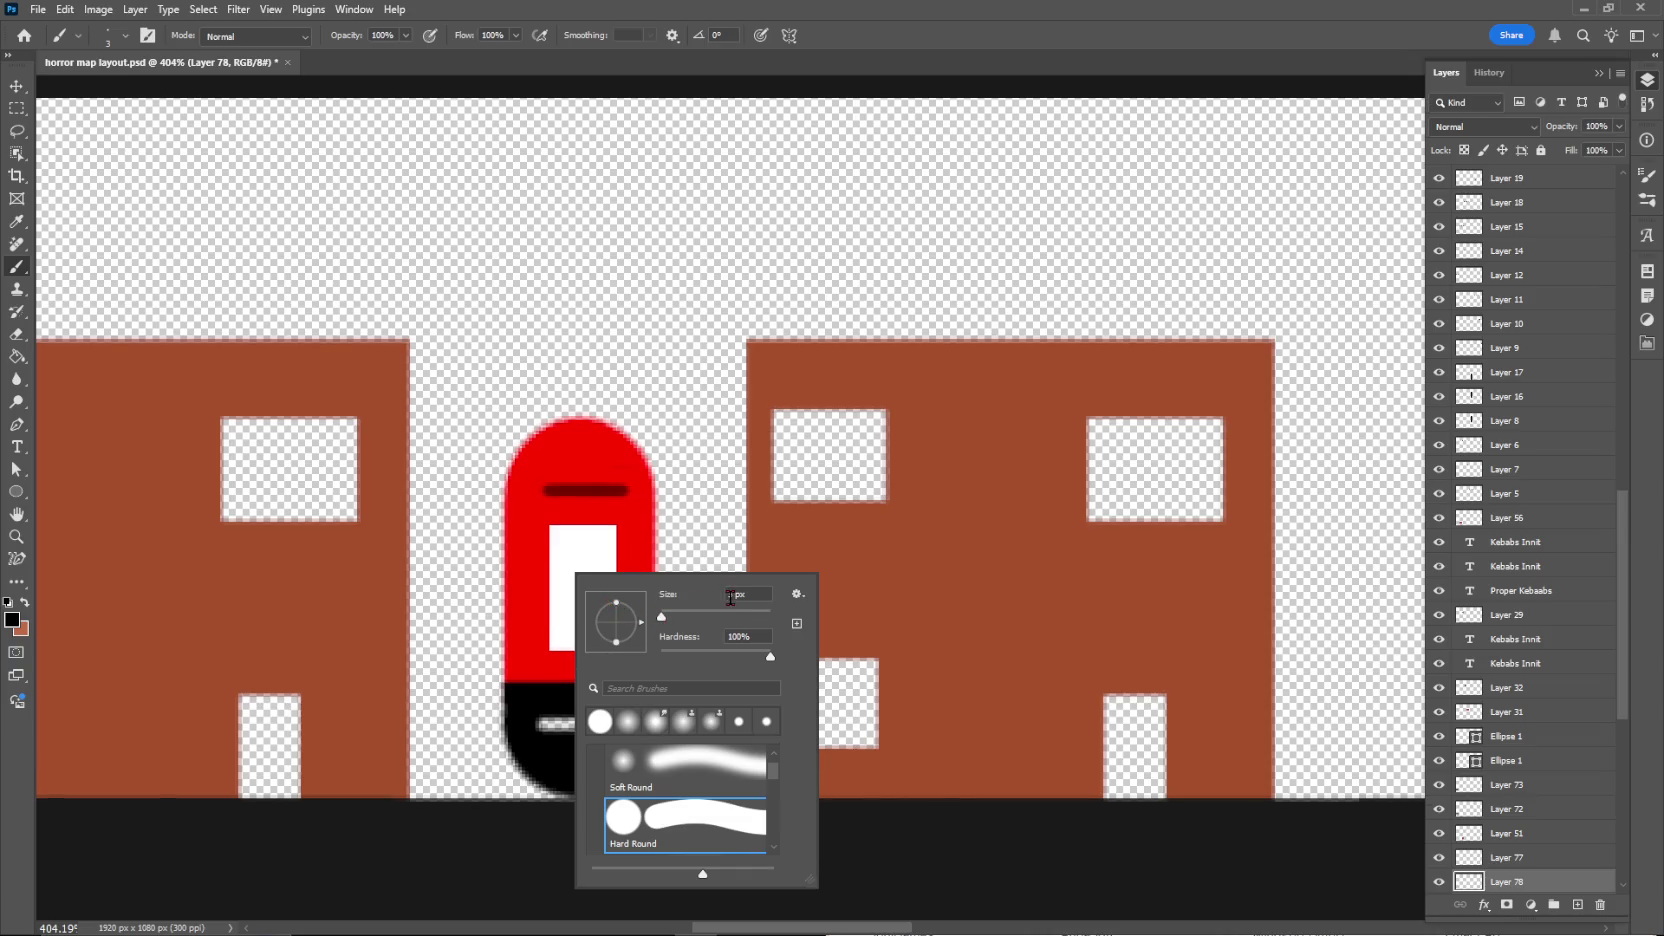
pyautogui.scroll(-1, 738, 594)
pyautogui.scroll(-1, 753, 595)
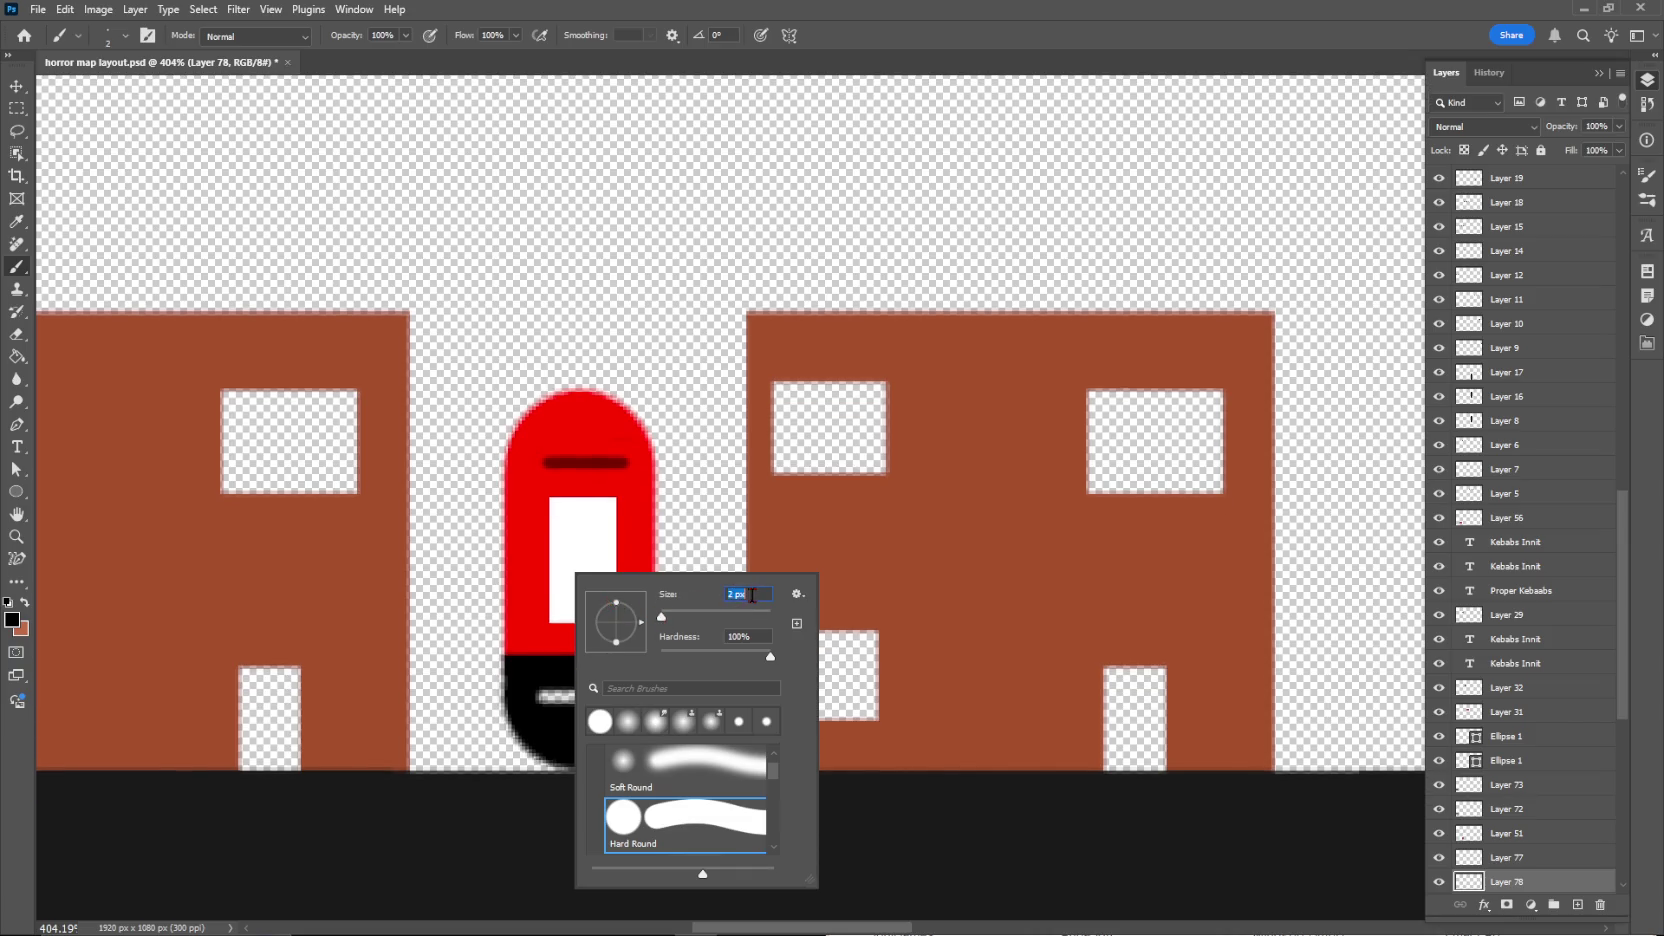
pyautogui.moveTo(558, 519); pyautogui.dragTo(592, 518)
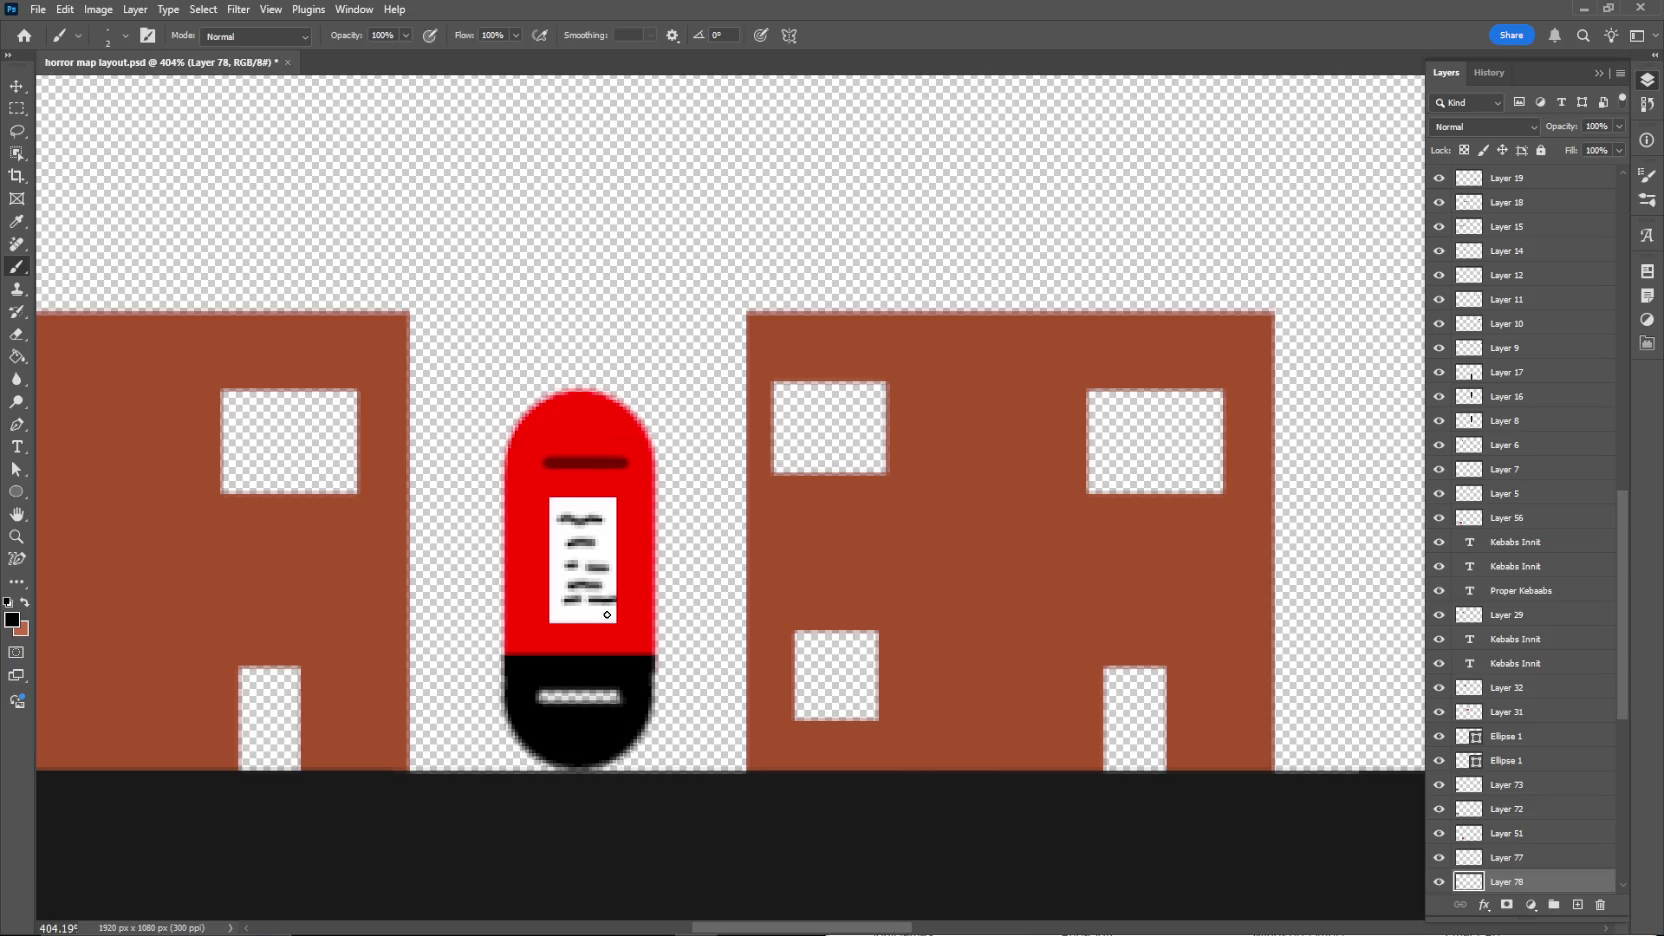
# Zoom in and out to inspect the finished notice panel on the post box
pyautogui.press('v')
pyautogui.scroll(-3, 607, 614)
pyautogui.scroll(-2, 640, 580)
pyautogui.scroll(3, 686, 548)
pyautogui.scroll(2, 686, 548)
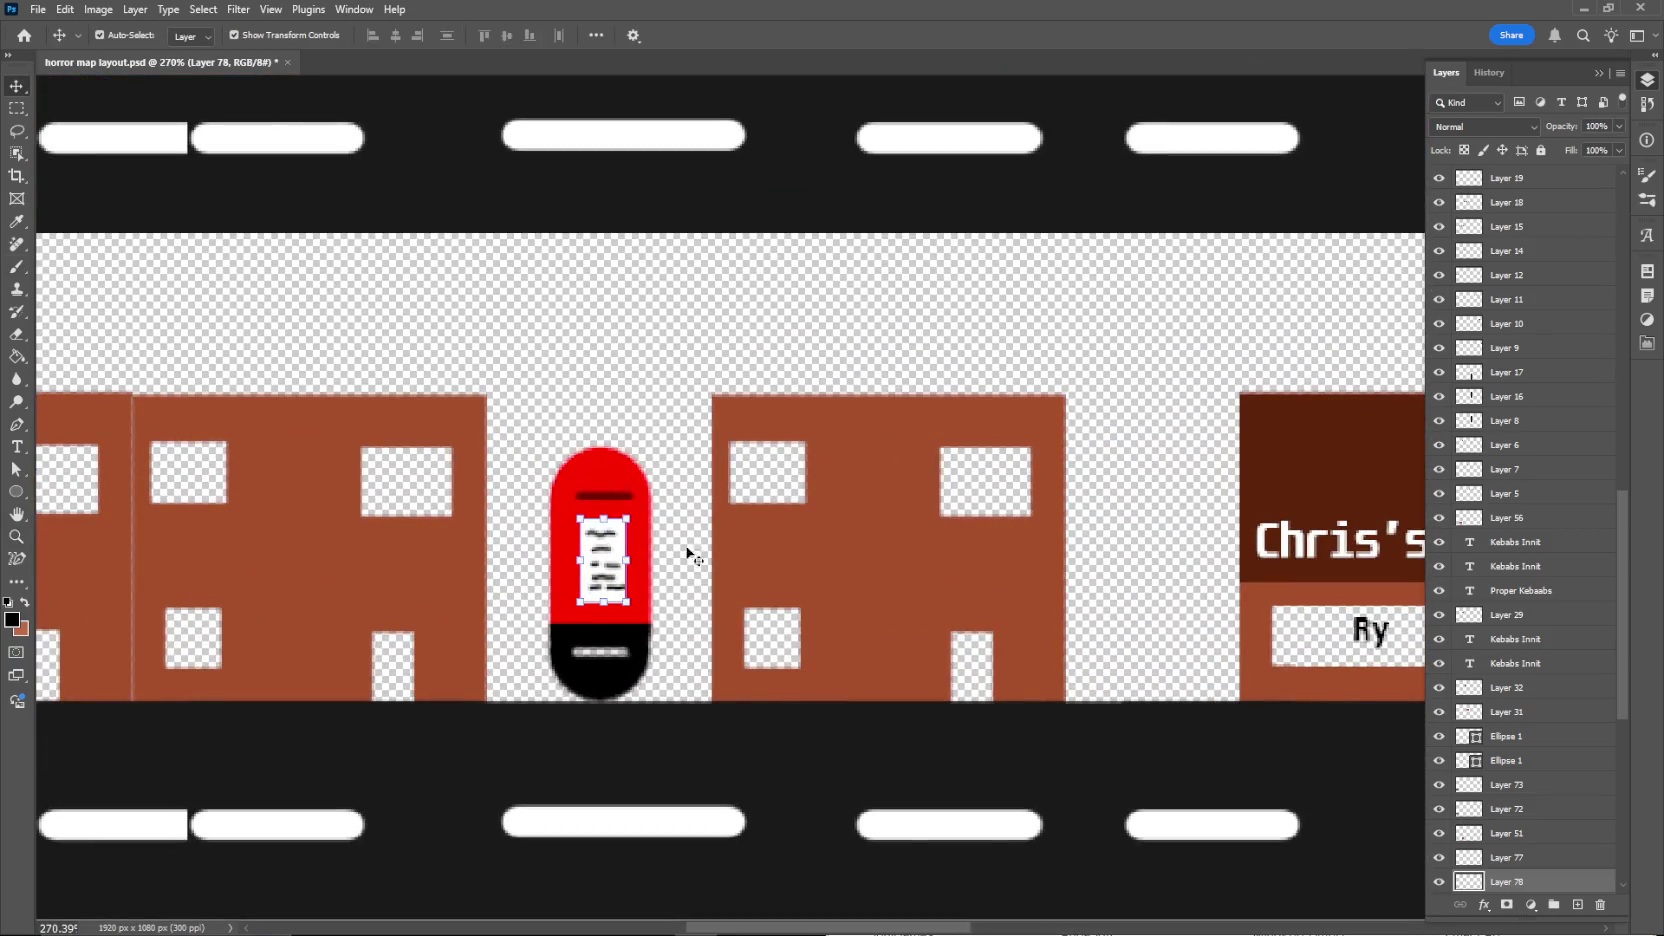
pyautogui.press('z')
pyautogui.scroll(-3, 650, 464)
pyautogui.scroll(3, 655, 464)
pyautogui.scroll(2, 667, 464)
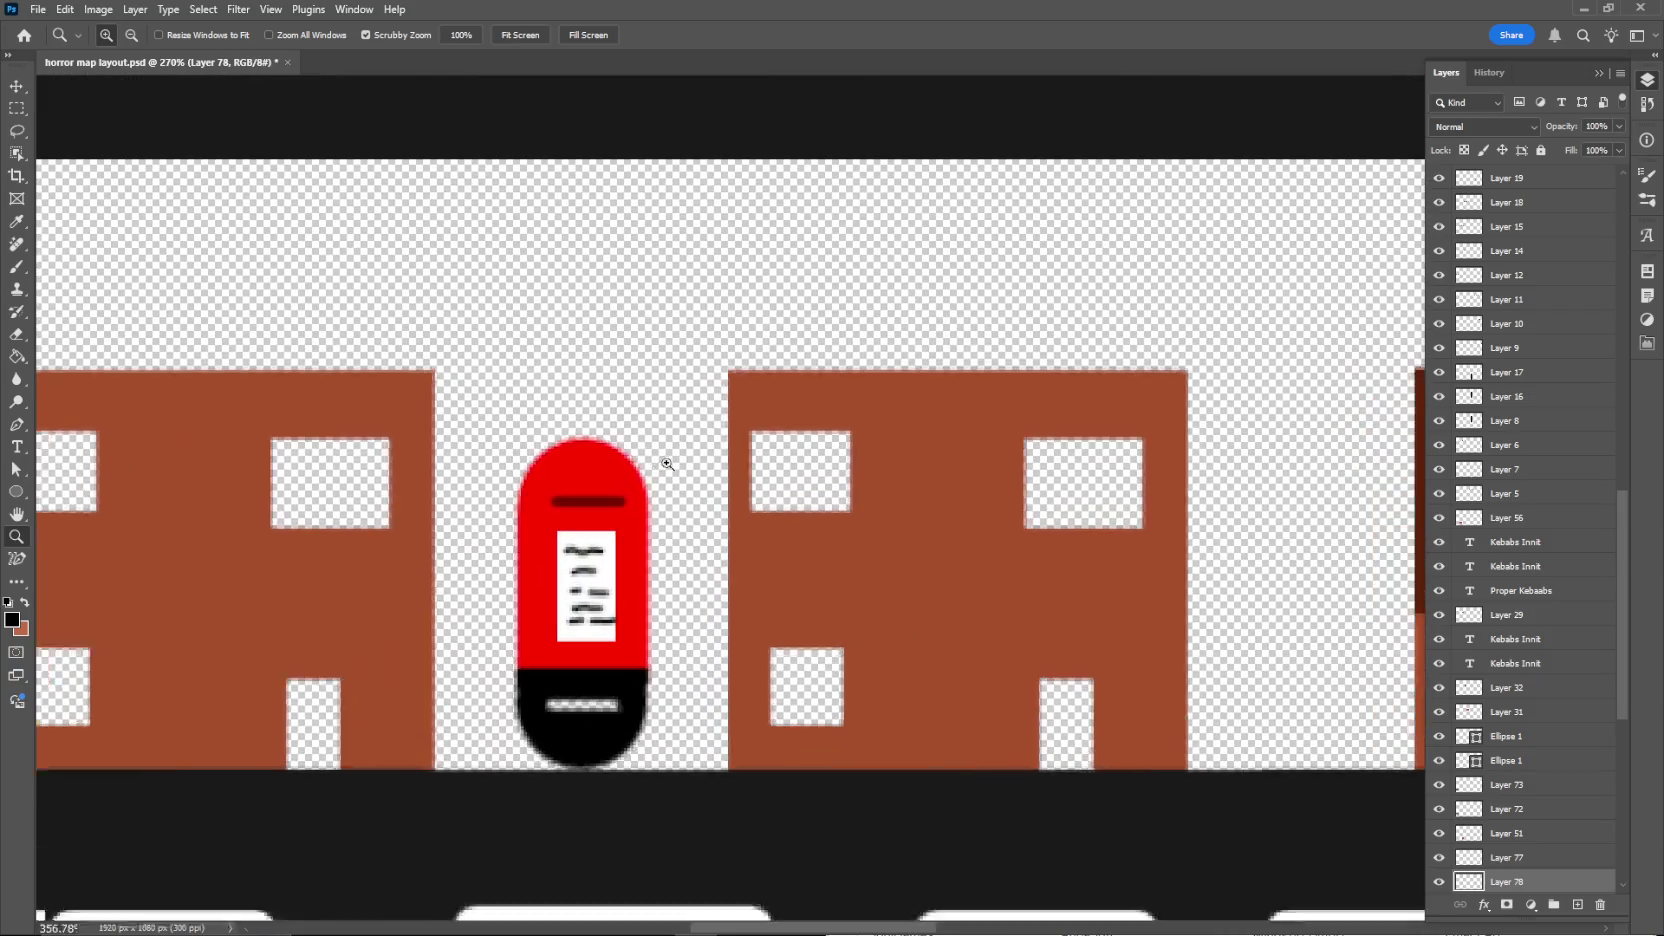
pyautogui.scroll(1, 667, 464)
# Move Layer 78 above the new Layer 79
pyautogui.press('b')
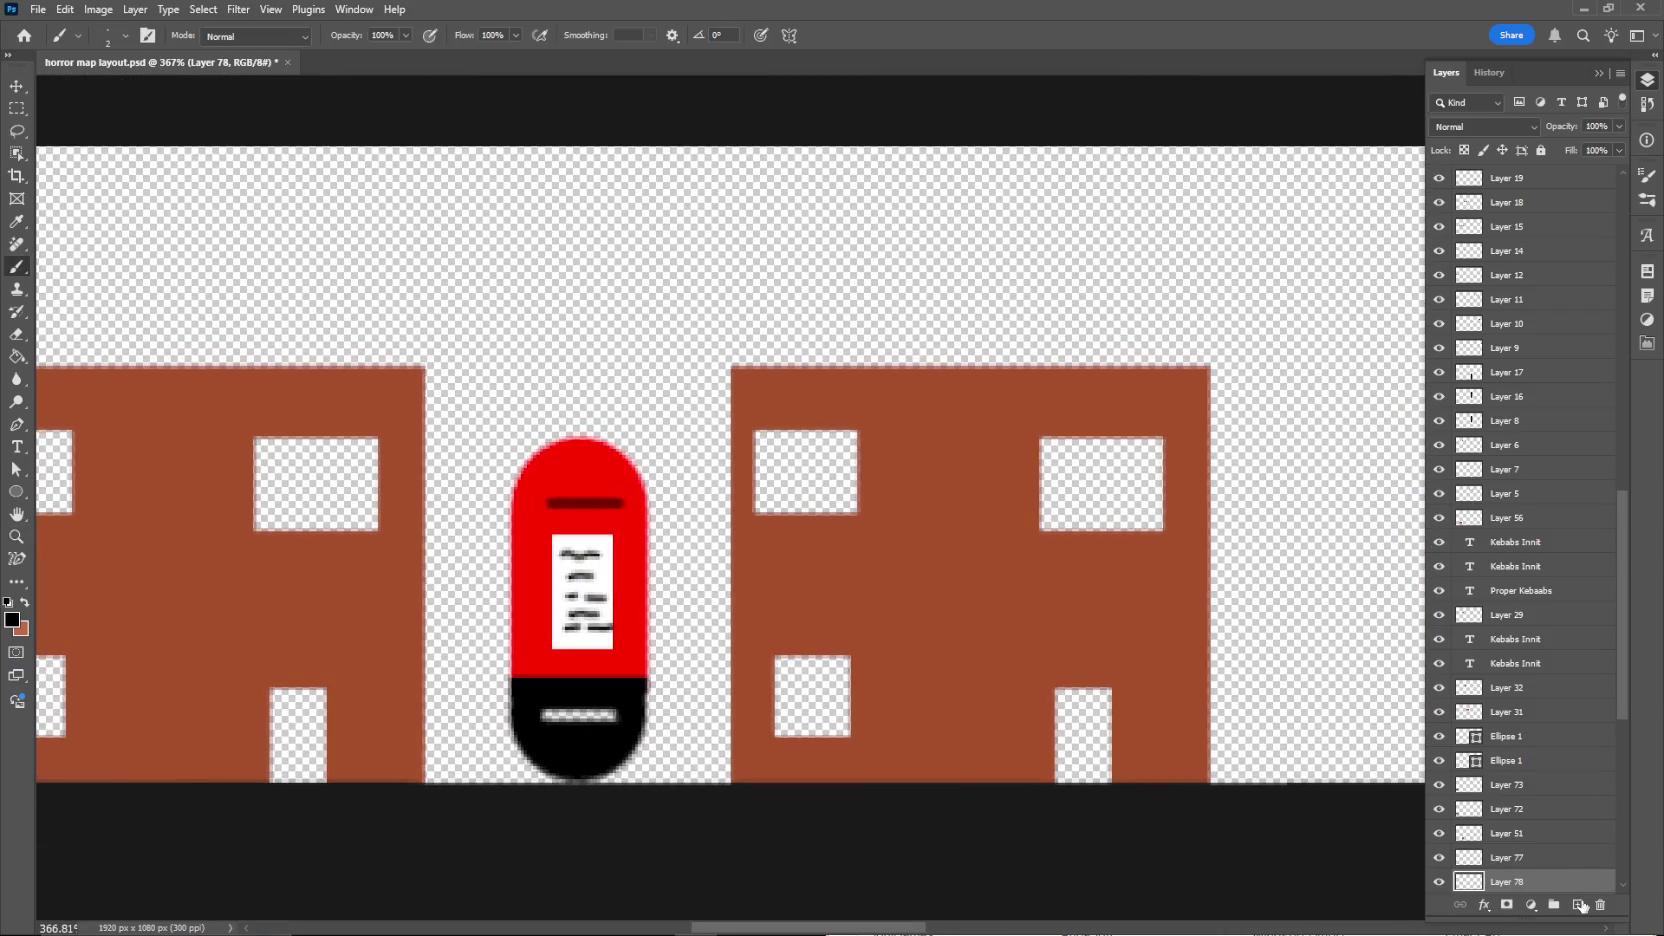
pyautogui.scroll(-2, 1554, 879)
pyautogui.moveTo(1537, 861); pyautogui.dragTo(1537, 858)
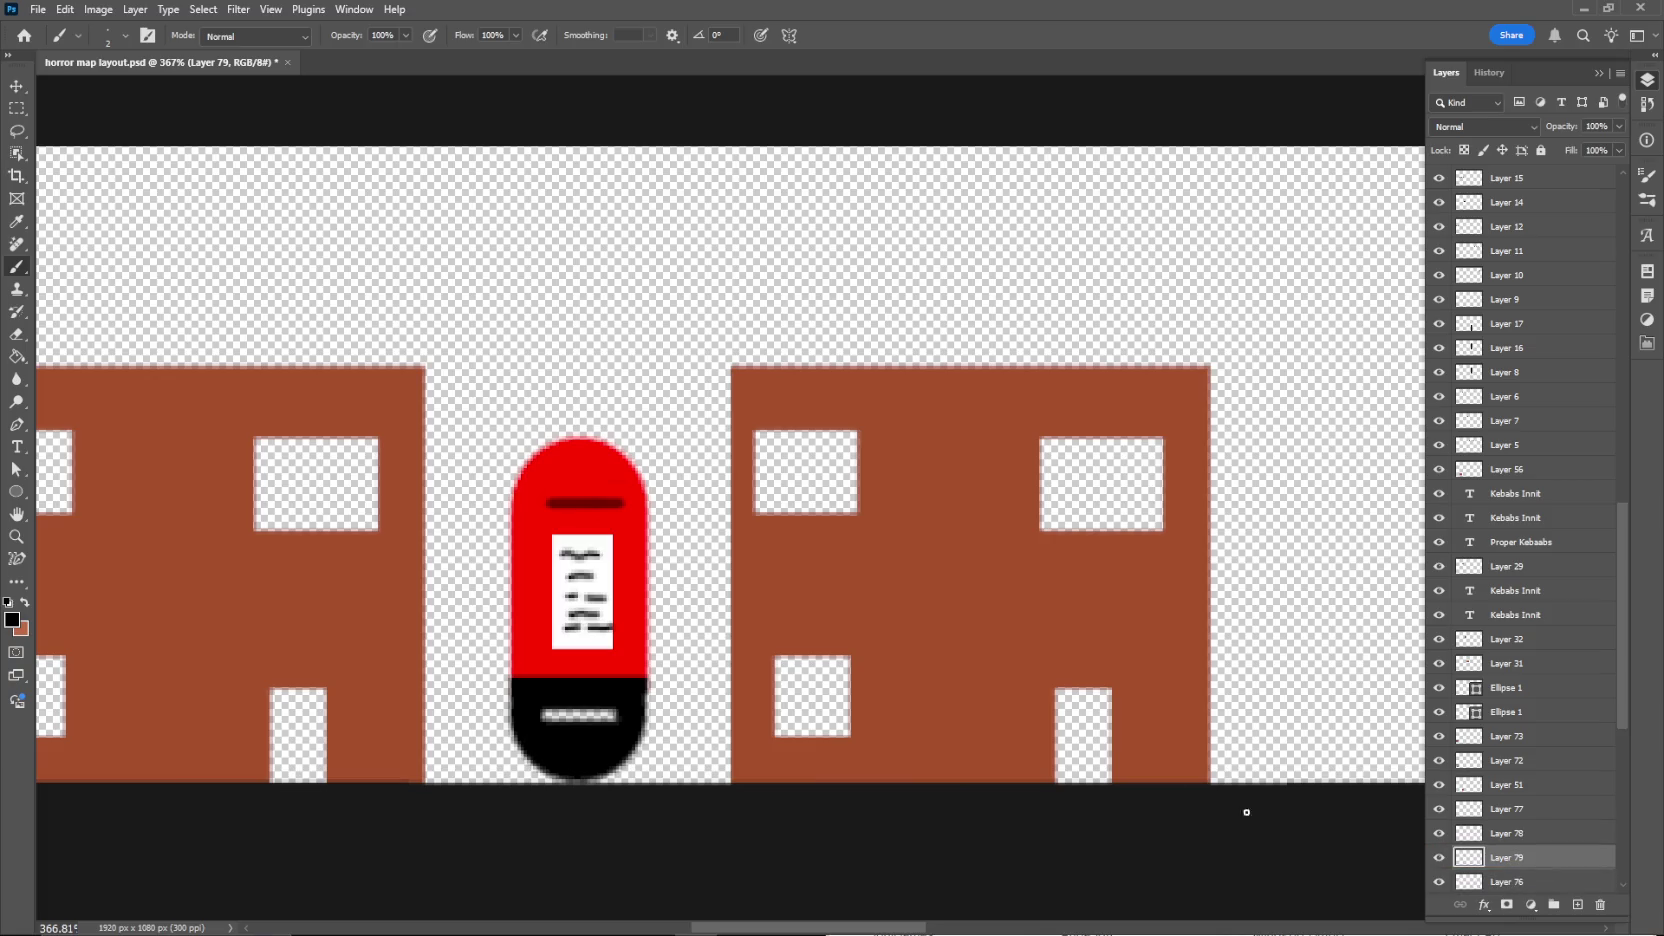
# Set the foreground colour to dark red #971212
pyautogui.click(16, 622)
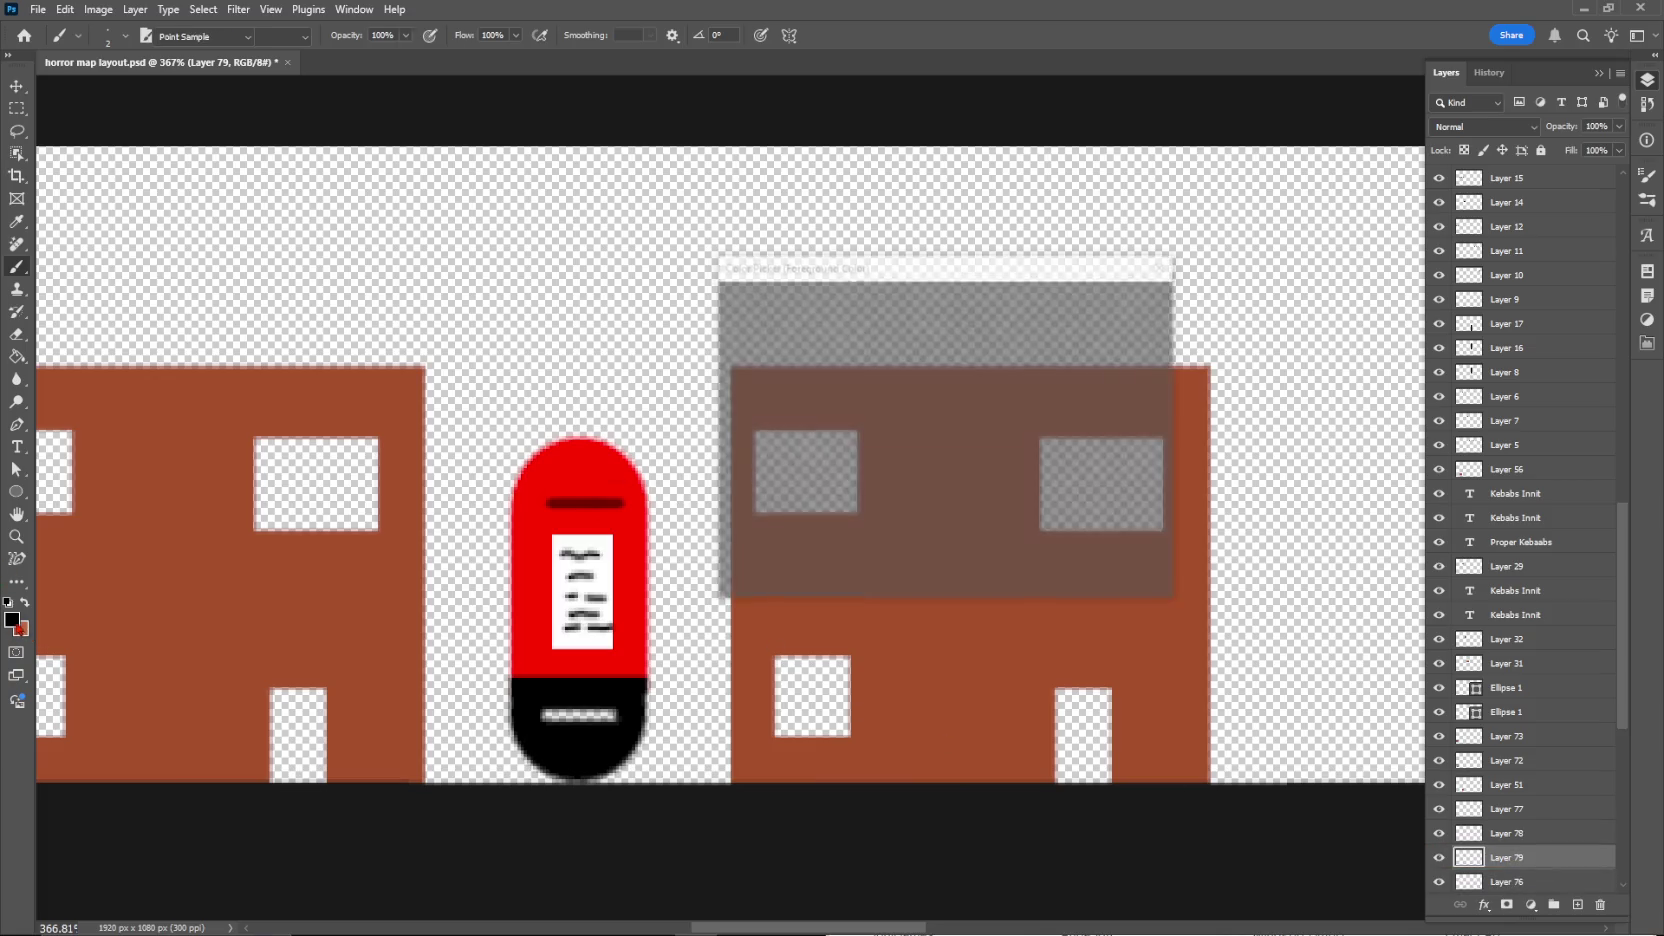
pyautogui.click(580, 460)
pyautogui.click(944, 329)
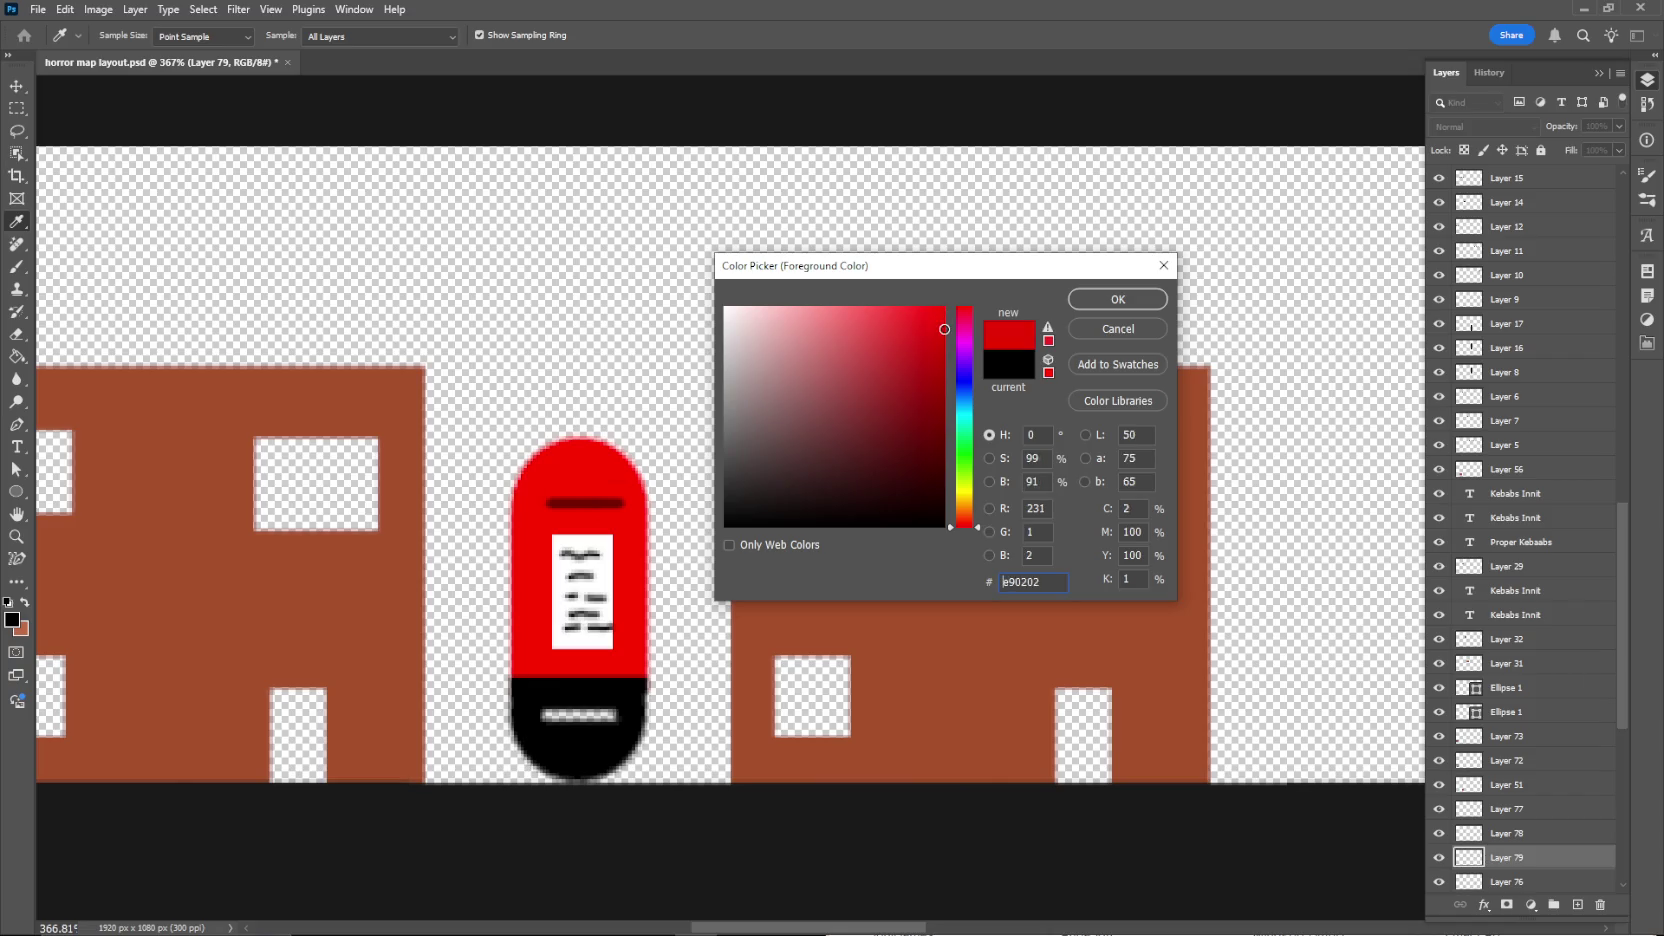
pyautogui.moveTo(912, 328)
pyautogui.mouseDown()
pyautogui.moveTo(890, 314)
pyautogui.moveTo(884, 360)
pyautogui.moveTo(855, 371)
pyautogui.moveTo(950, 357)
pyautogui.moveTo(911, 397)
pyautogui.mouseUp()
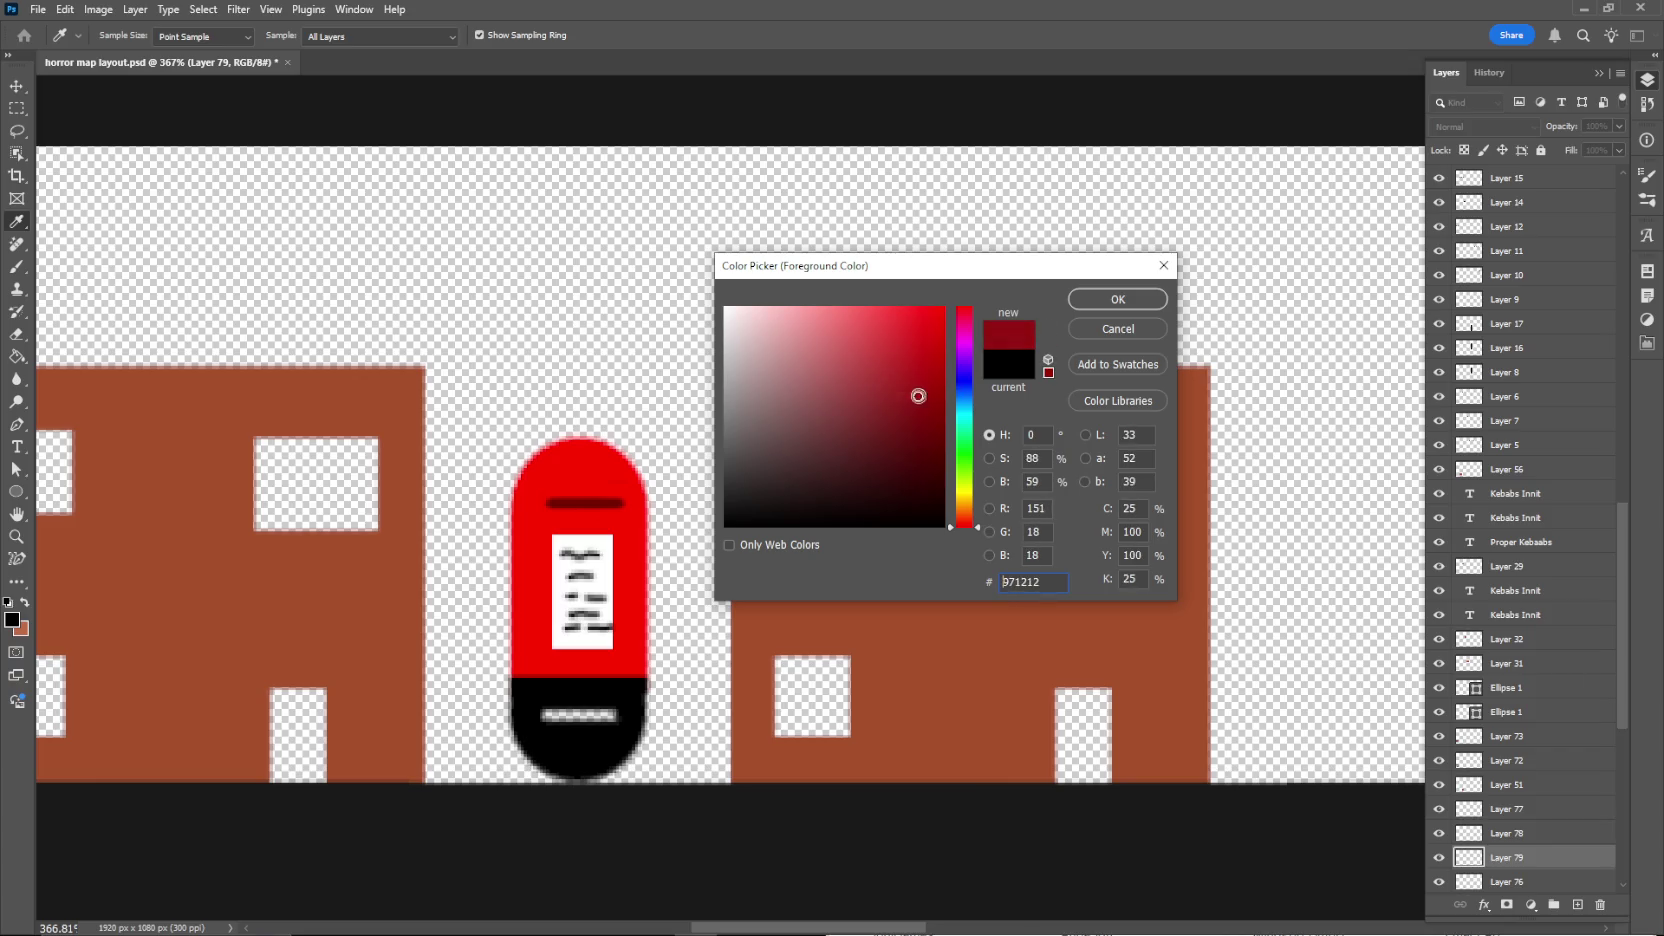
pyautogui.click(1146, 298)
# Paint a dark-red oval cap over the post box top with a 62 px brush
pyautogui.press('b')
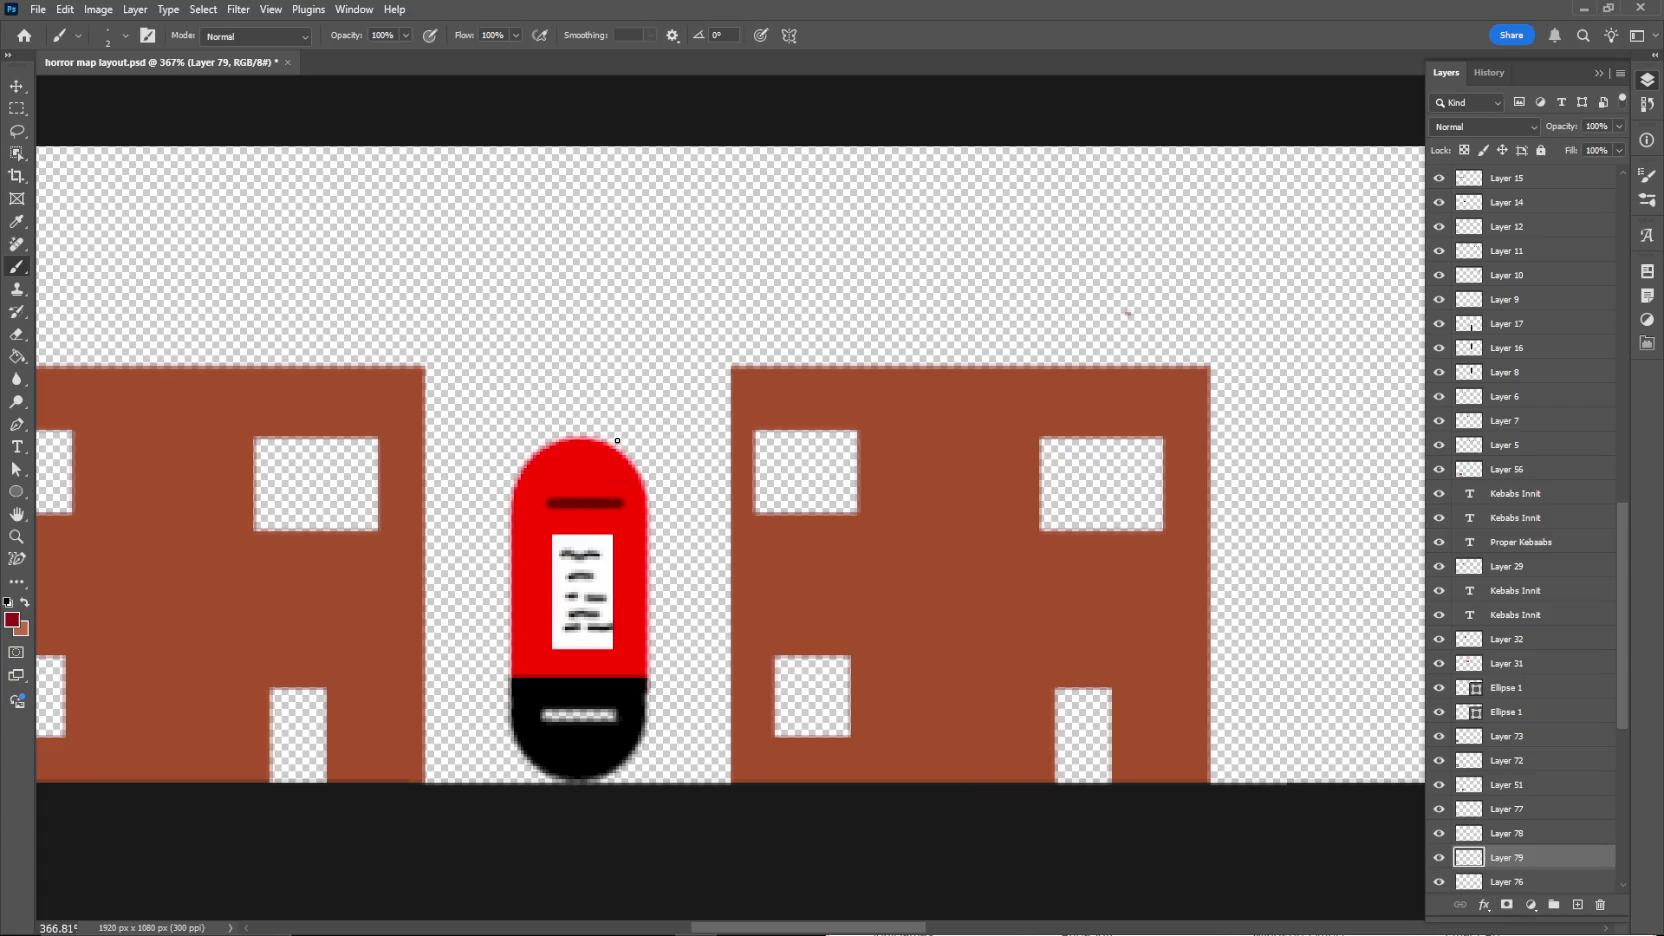
pyautogui.rightClick(617, 440)
pyautogui.moveTo(684, 491); pyautogui.dragTo(717, 491)
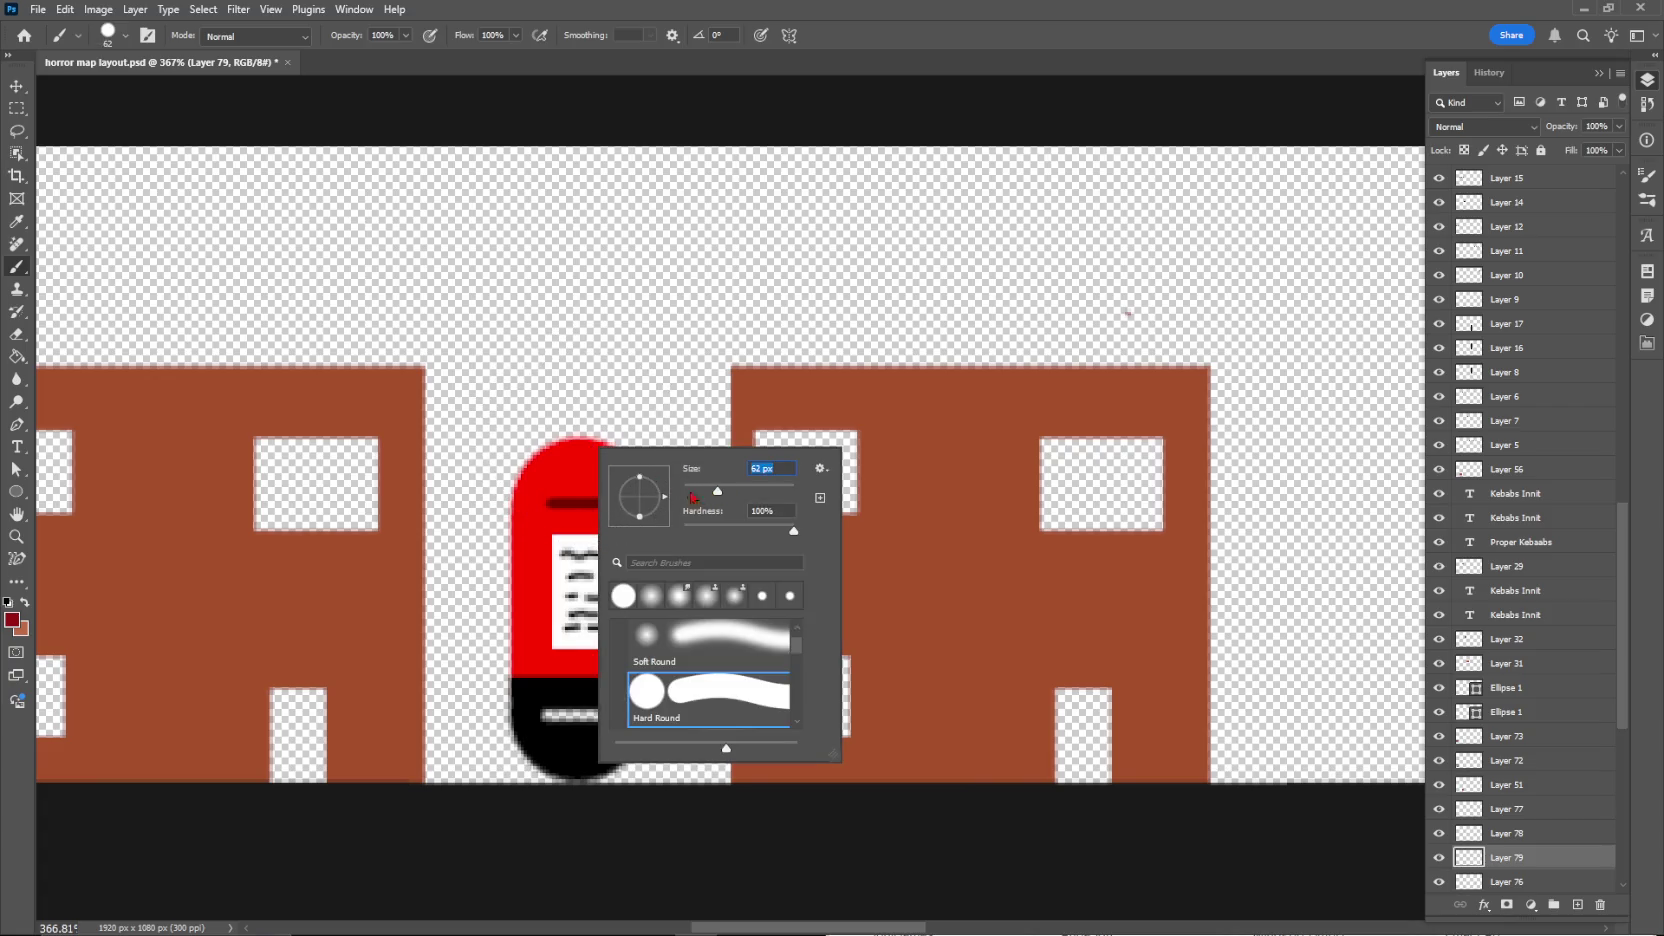
pyautogui.press('Return')
pyautogui.moveTo(576, 440); pyautogui.dragTo(560, 448)
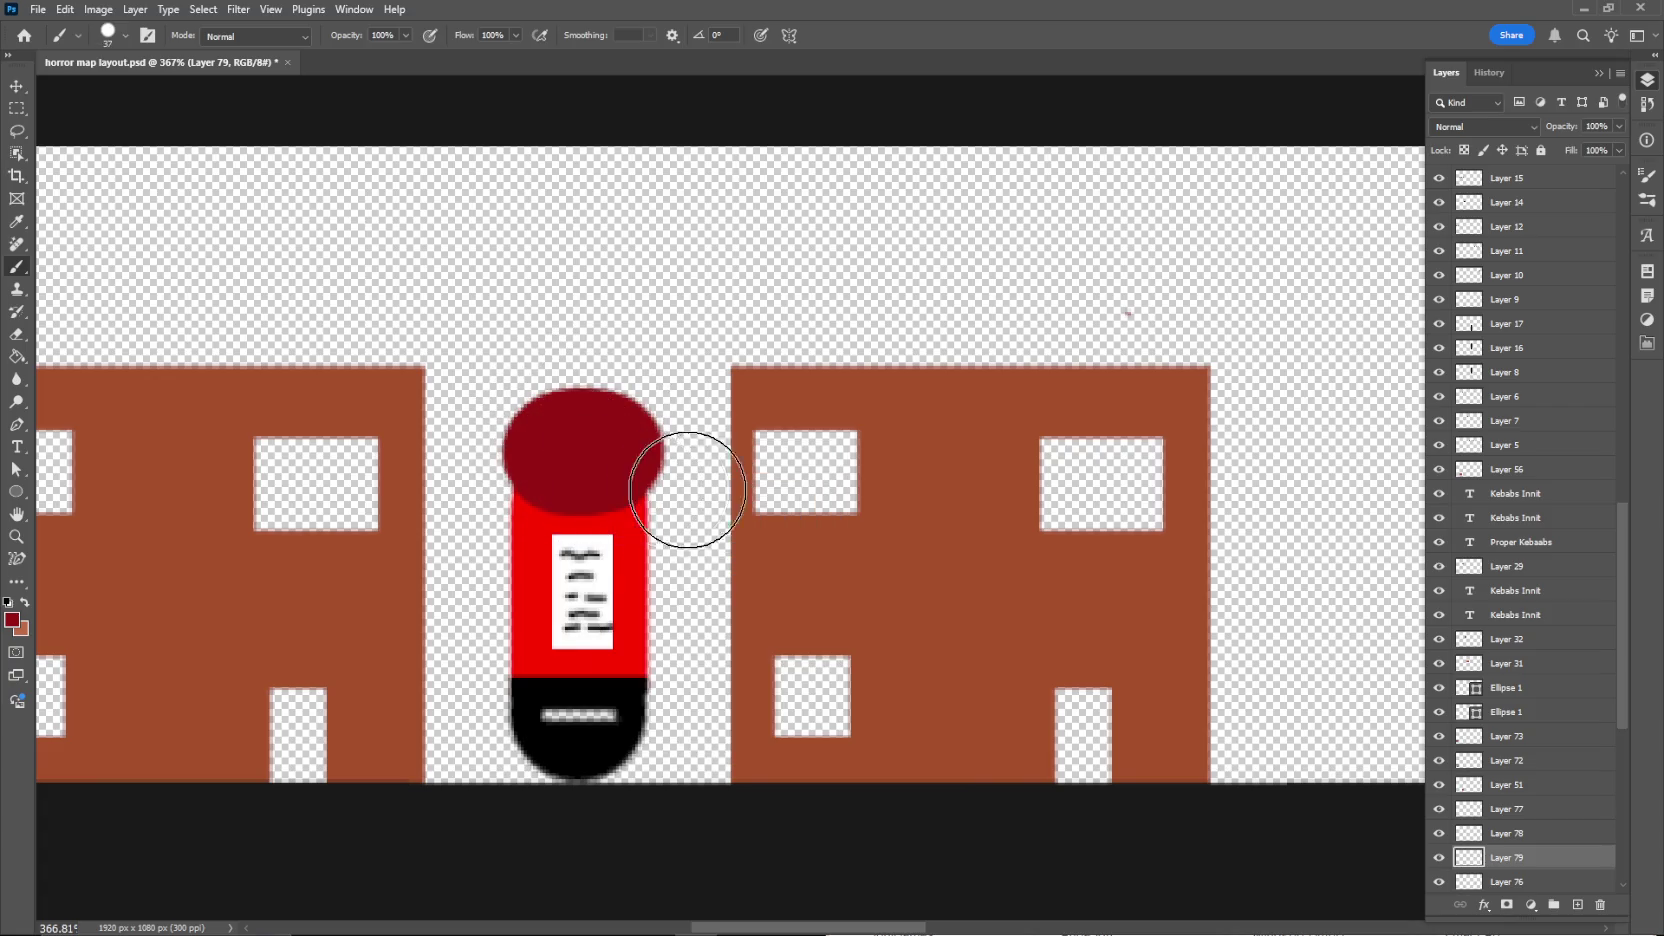
pyautogui.press('v')
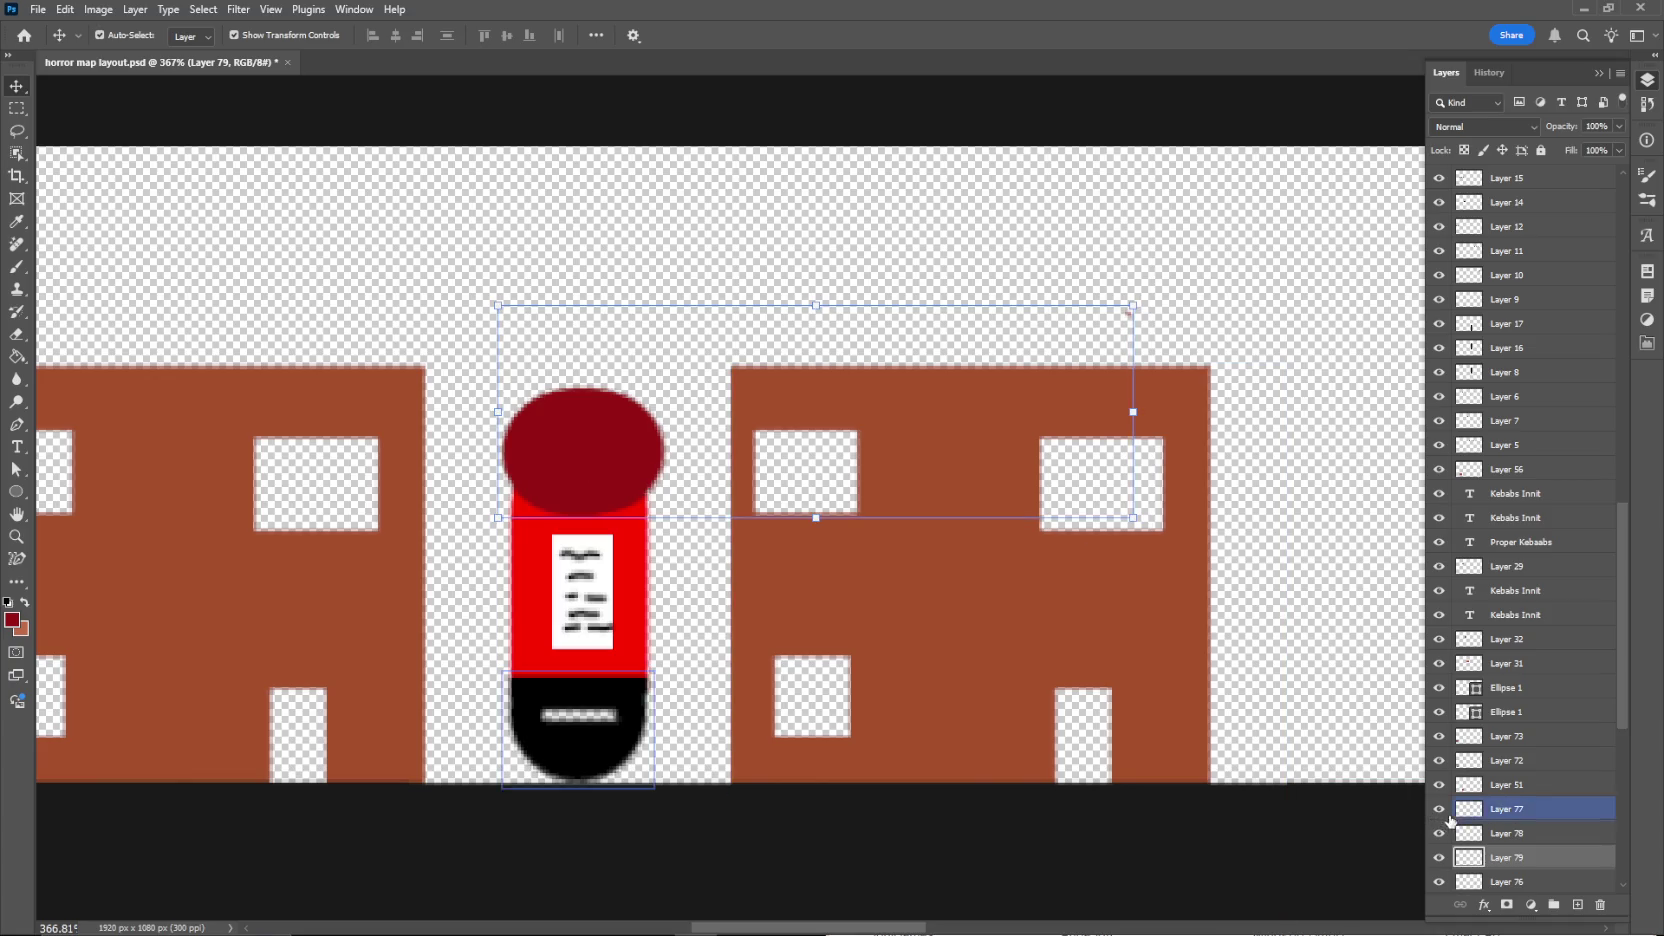
pyautogui.scroll(-1, 1509, 857)
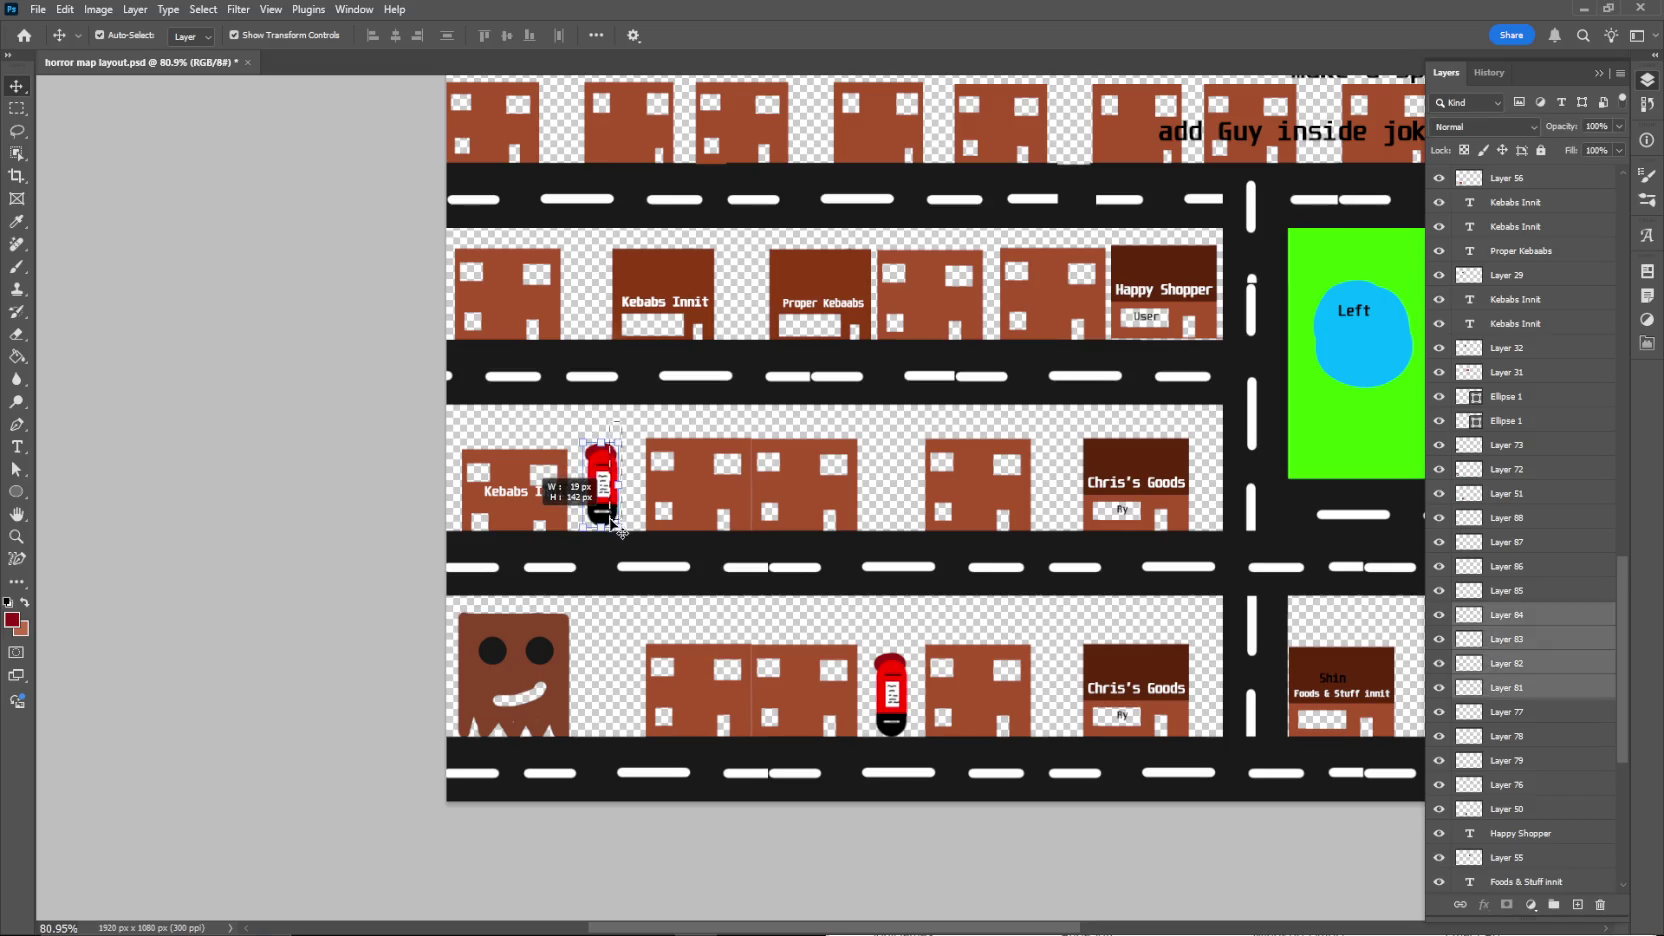
# Copy the post box into the top row and shift the neighbouring buildings left
pyautogui.moveTo(610, 493); pyautogui.dragTo(590, 306)
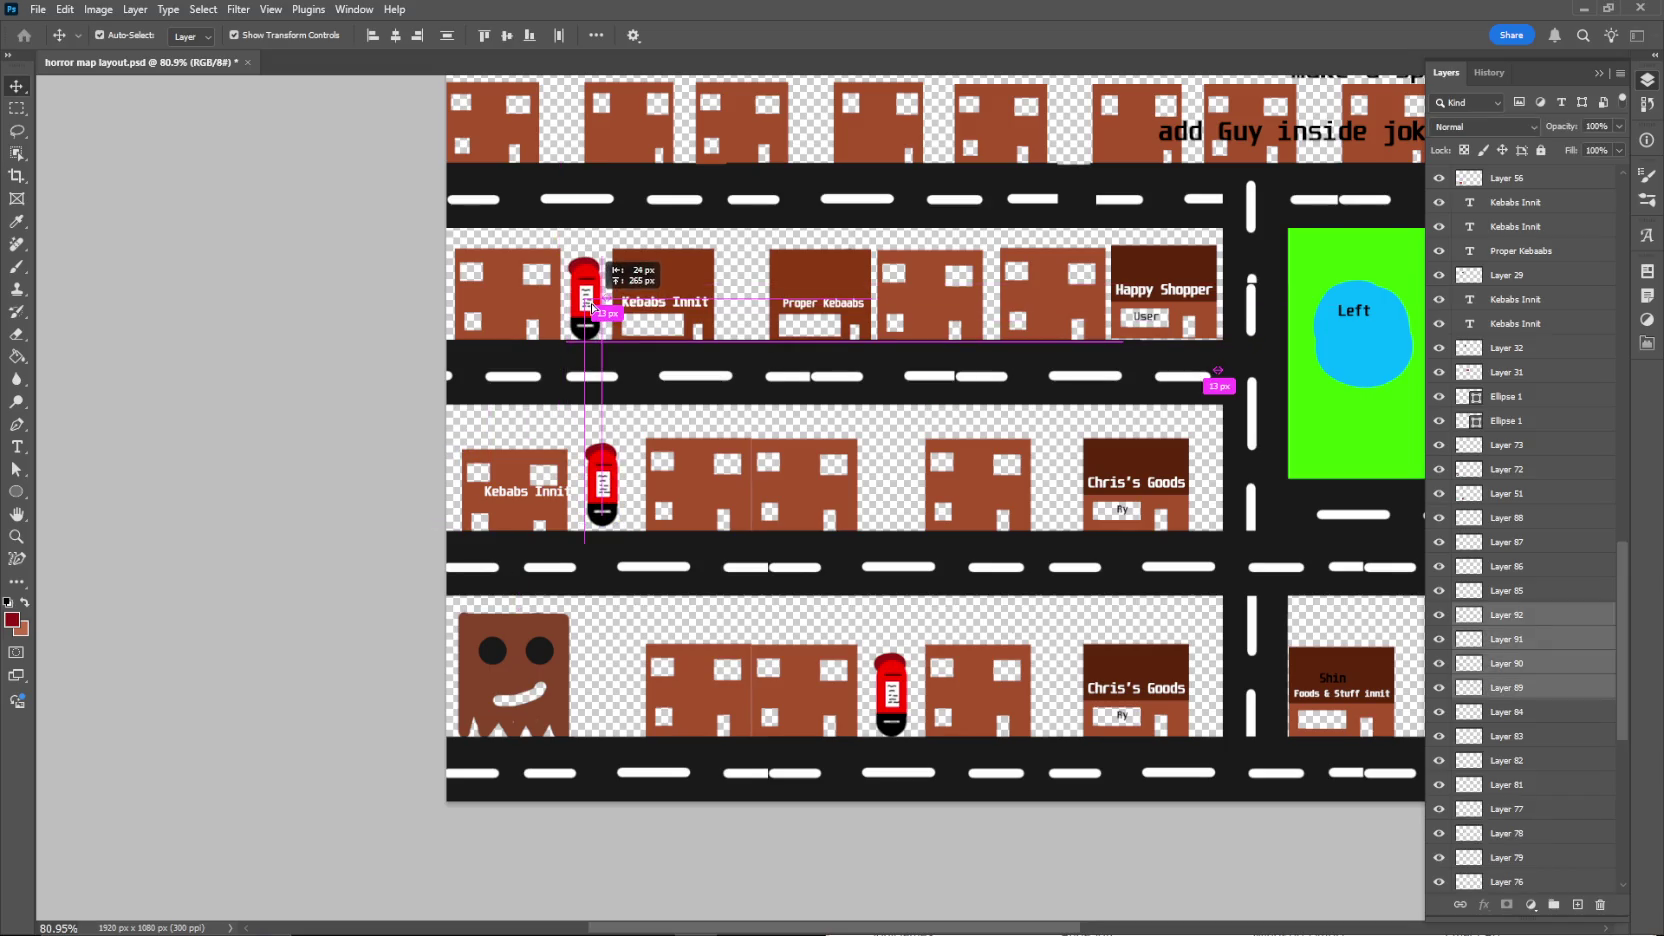
pyautogui.moveTo(588, 300)
pyautogui.mouseDown()
pyautogui.moveTo(606, 478)
pyautogui.moveTo(1001, 298)
pyautogui.mouseUp()
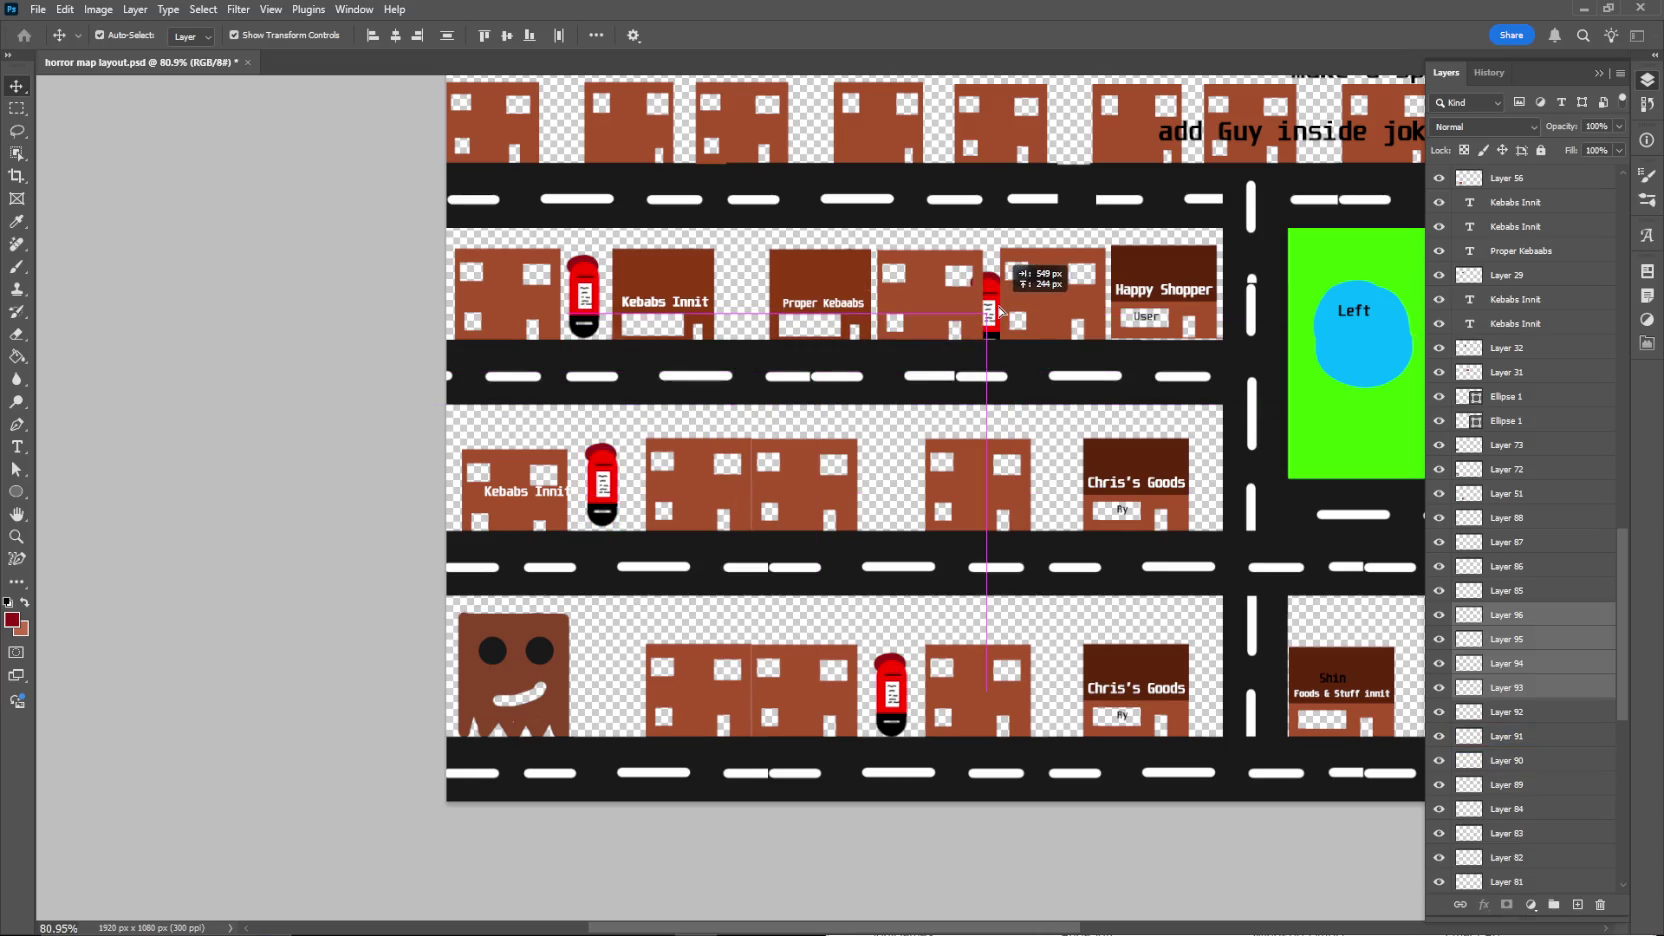
pyautogui.click(948, 318)
pyautogui.press('Delete')
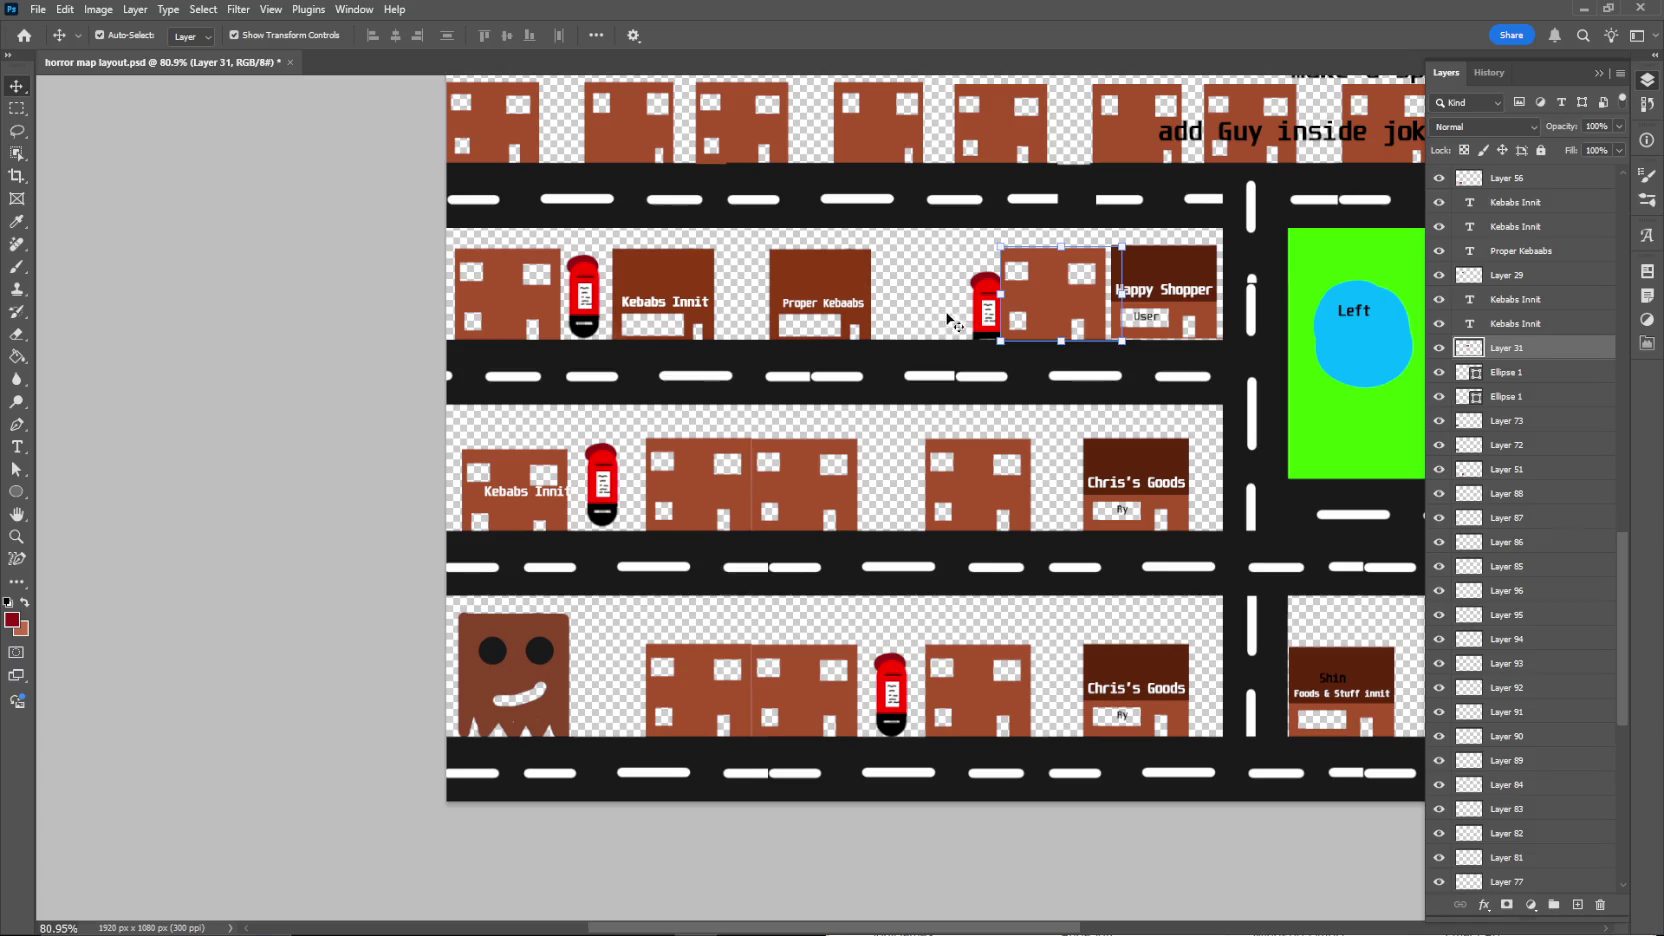
pyautogui.hotkey('ctrl', 'z')
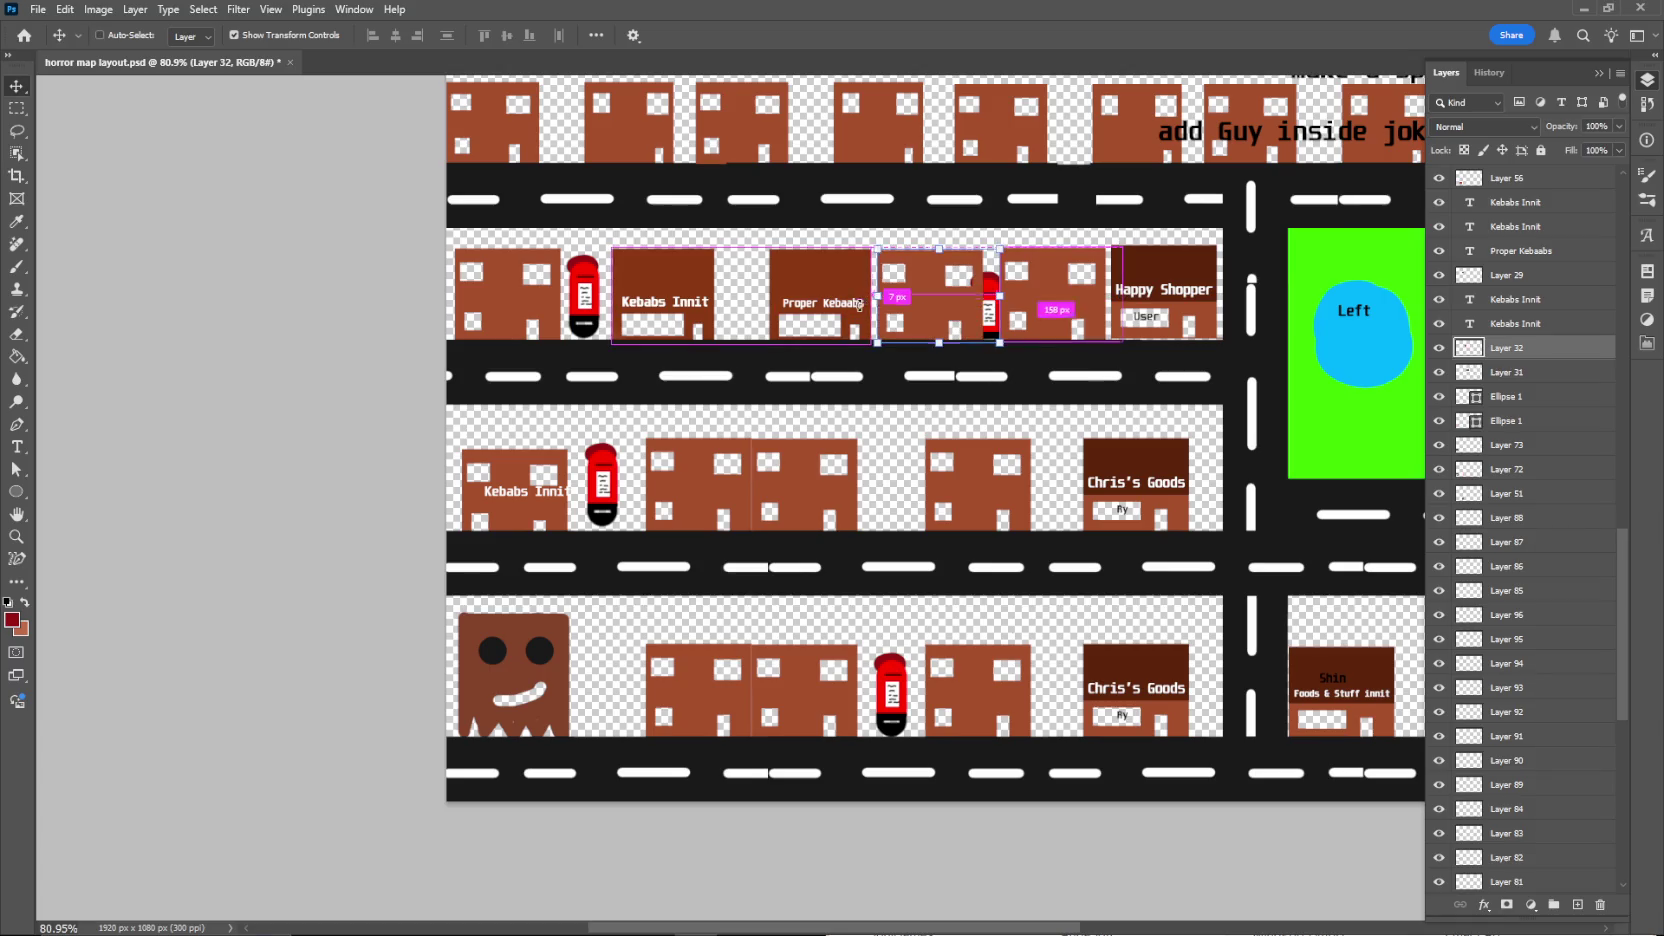
pyautogui.moveTo(757, 245)
pyautogui.mouseDown()
pyautogui.moveTo(930, 300)
pyautogui.moveTo(881, 315)
pyautogui.mouseUp()
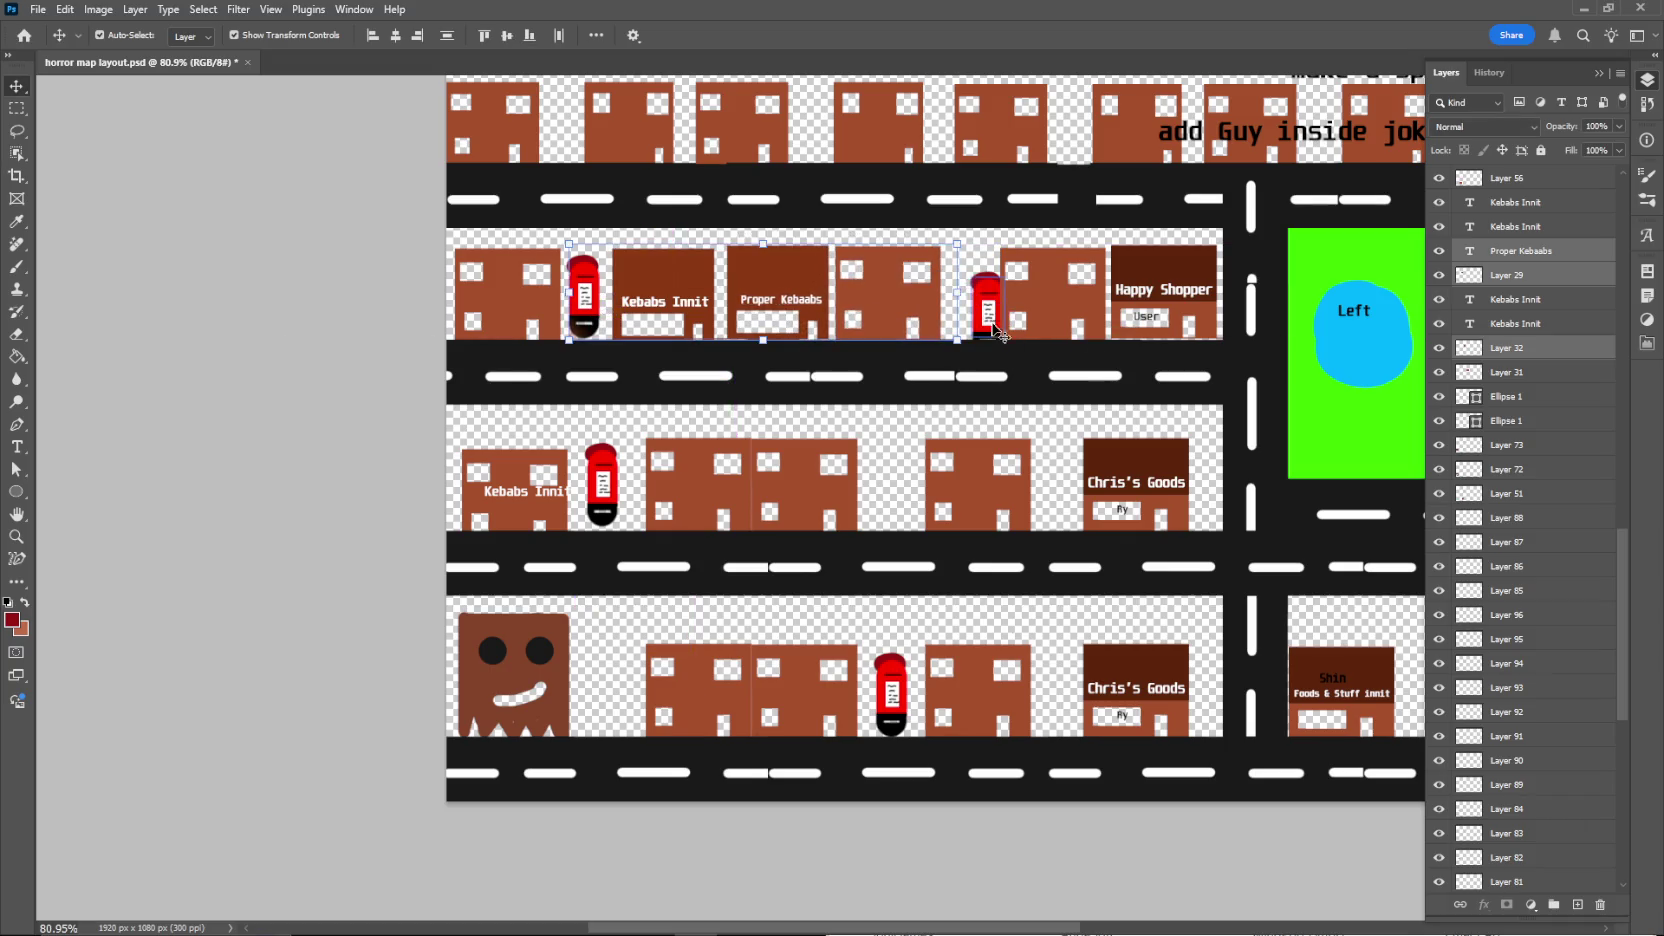
# Nudge the top-row red post box about 14 px left into the gap
pyautogui.click(990, 268)
pyautogui.moveTo(990, 300); pyautogui.dragTo(998, 314)
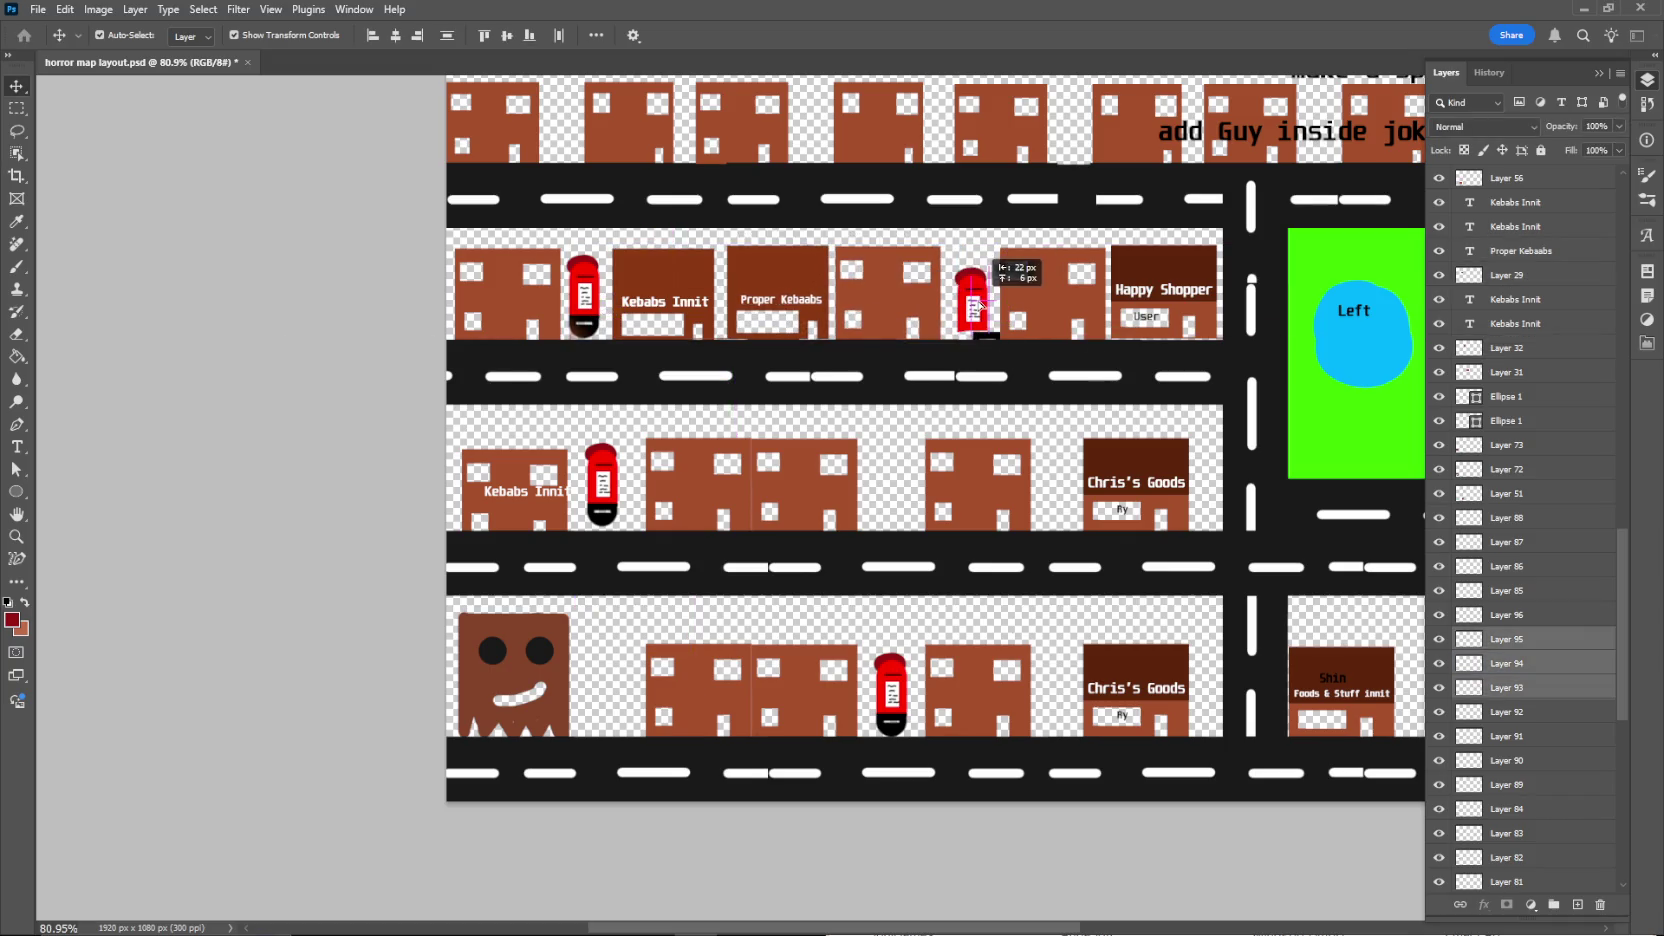
pyautogui.keyDown('shift'); pyautogui.click(989, 255); pyautogui.keyUp('shift')
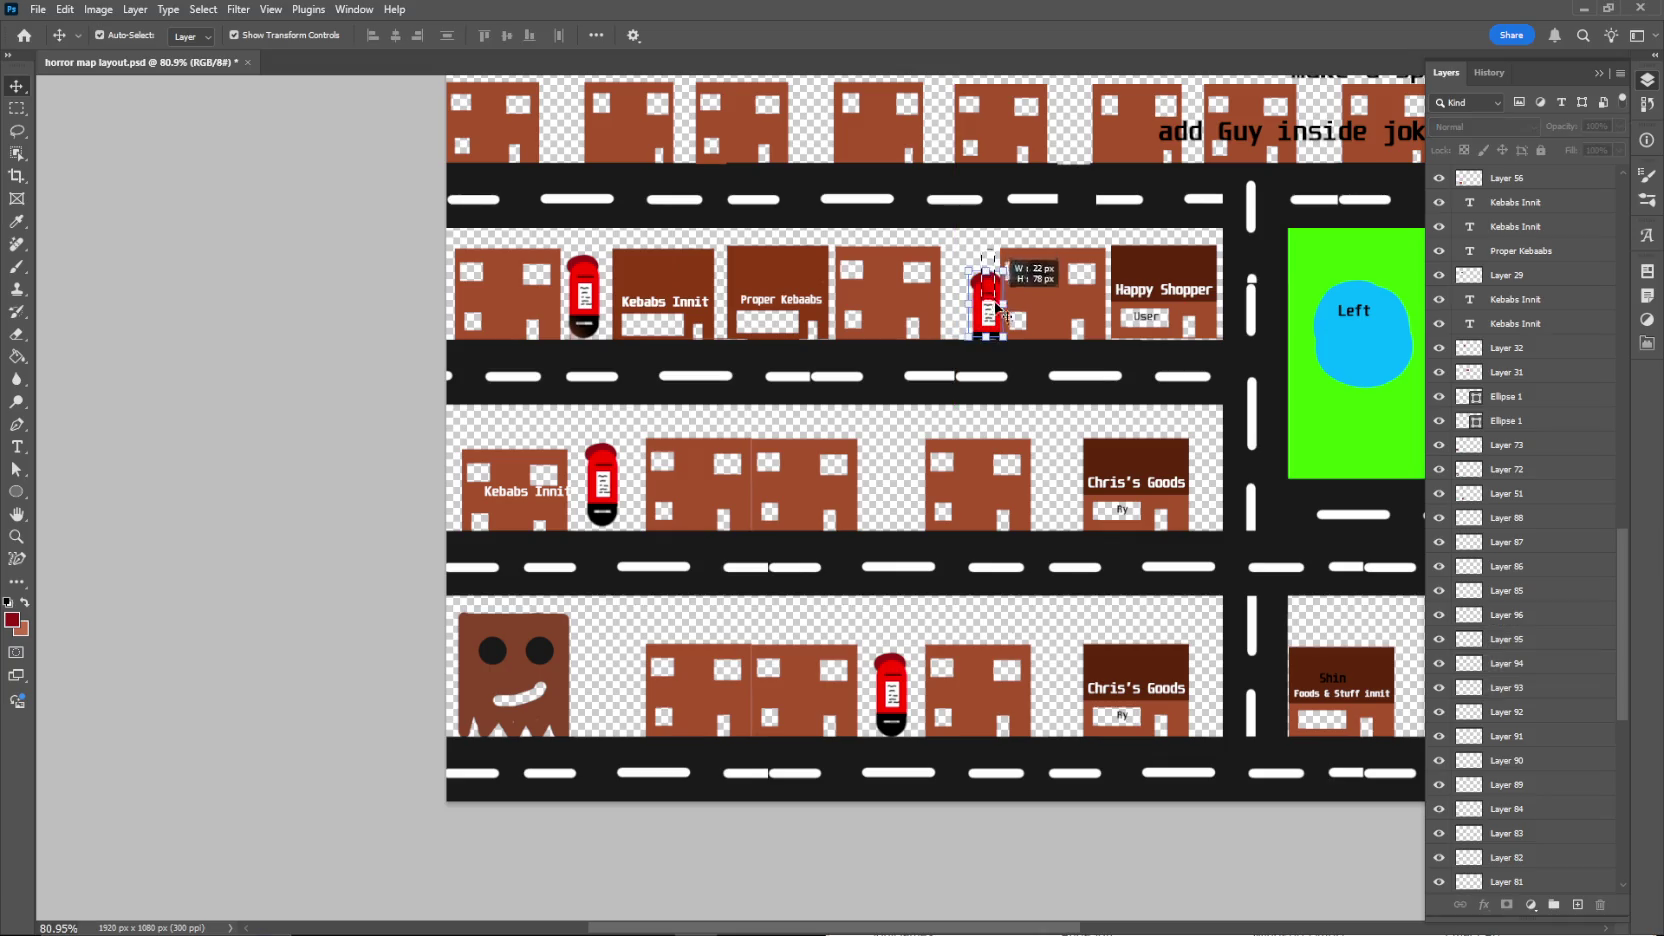
pyautogui.moveTo(990, 290); pyautogui.dragTo(976, 290)
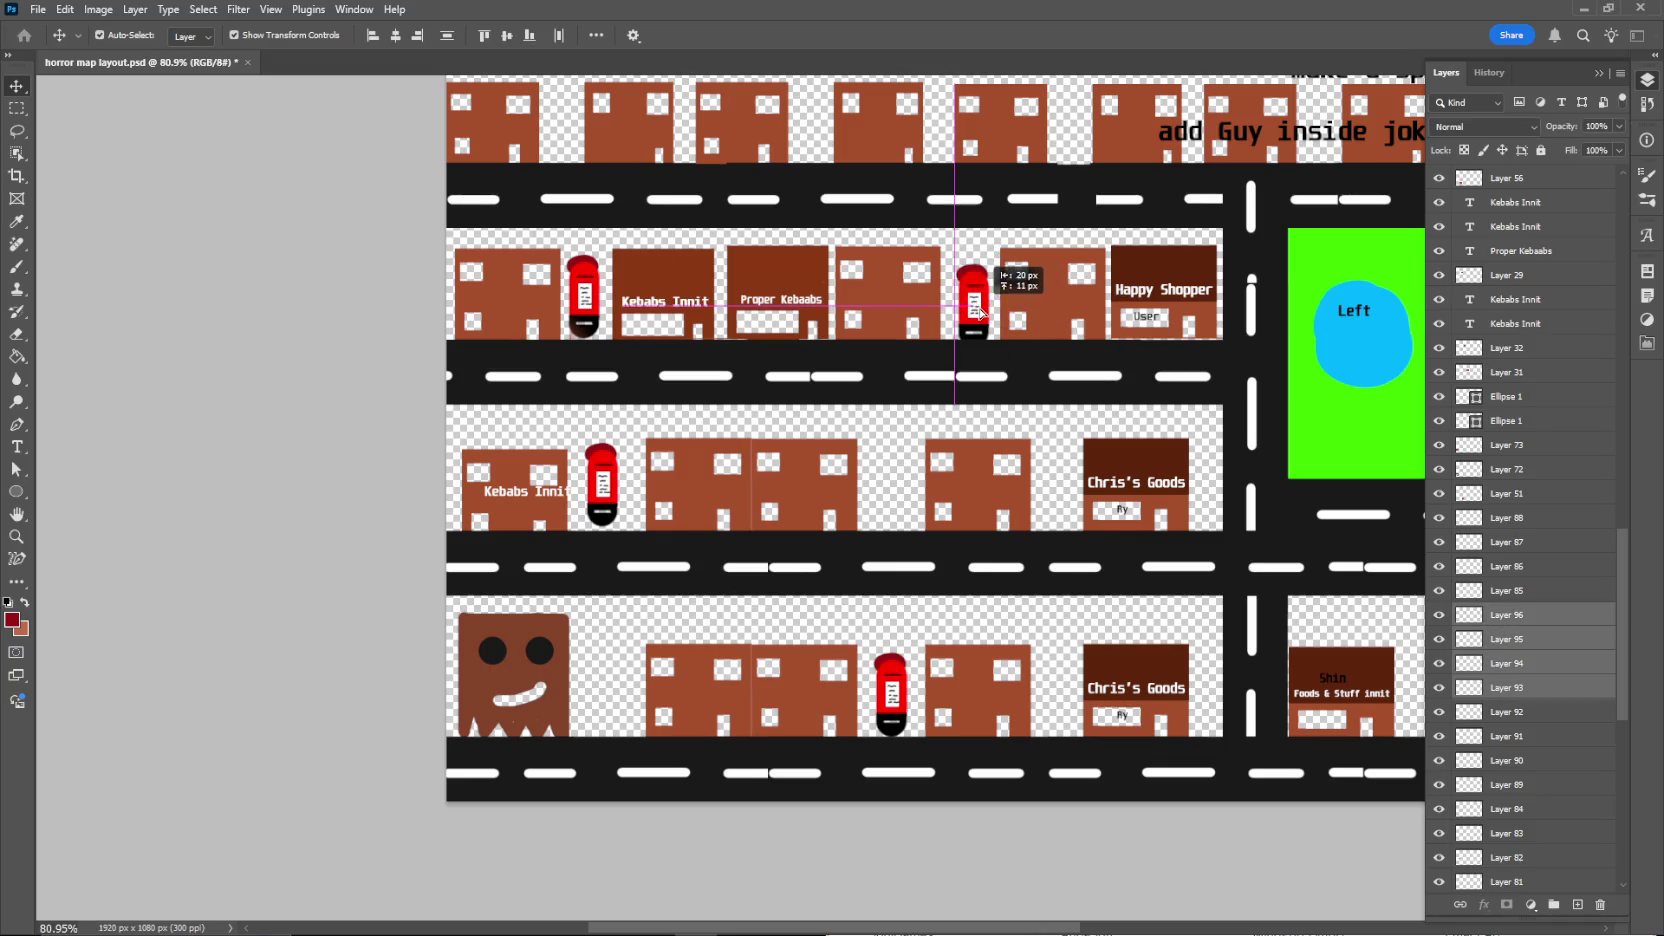
# Alt-drag a copy of the post box into the middle-row gap
pyautogui.press('i')
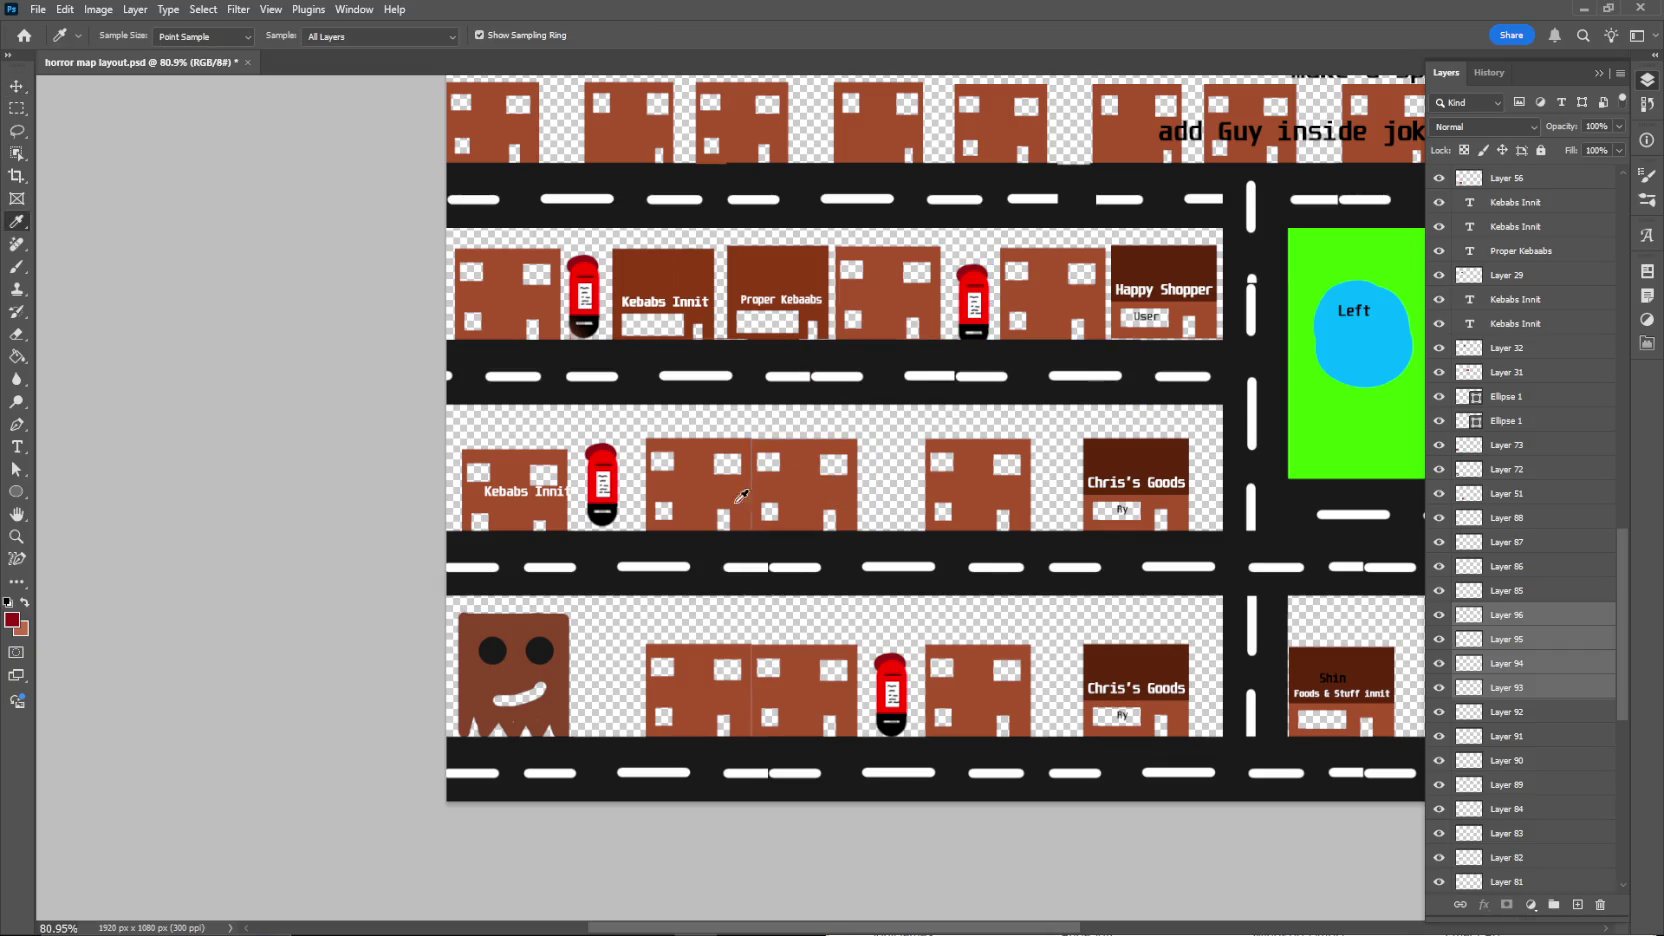
pyautogui.press('v')
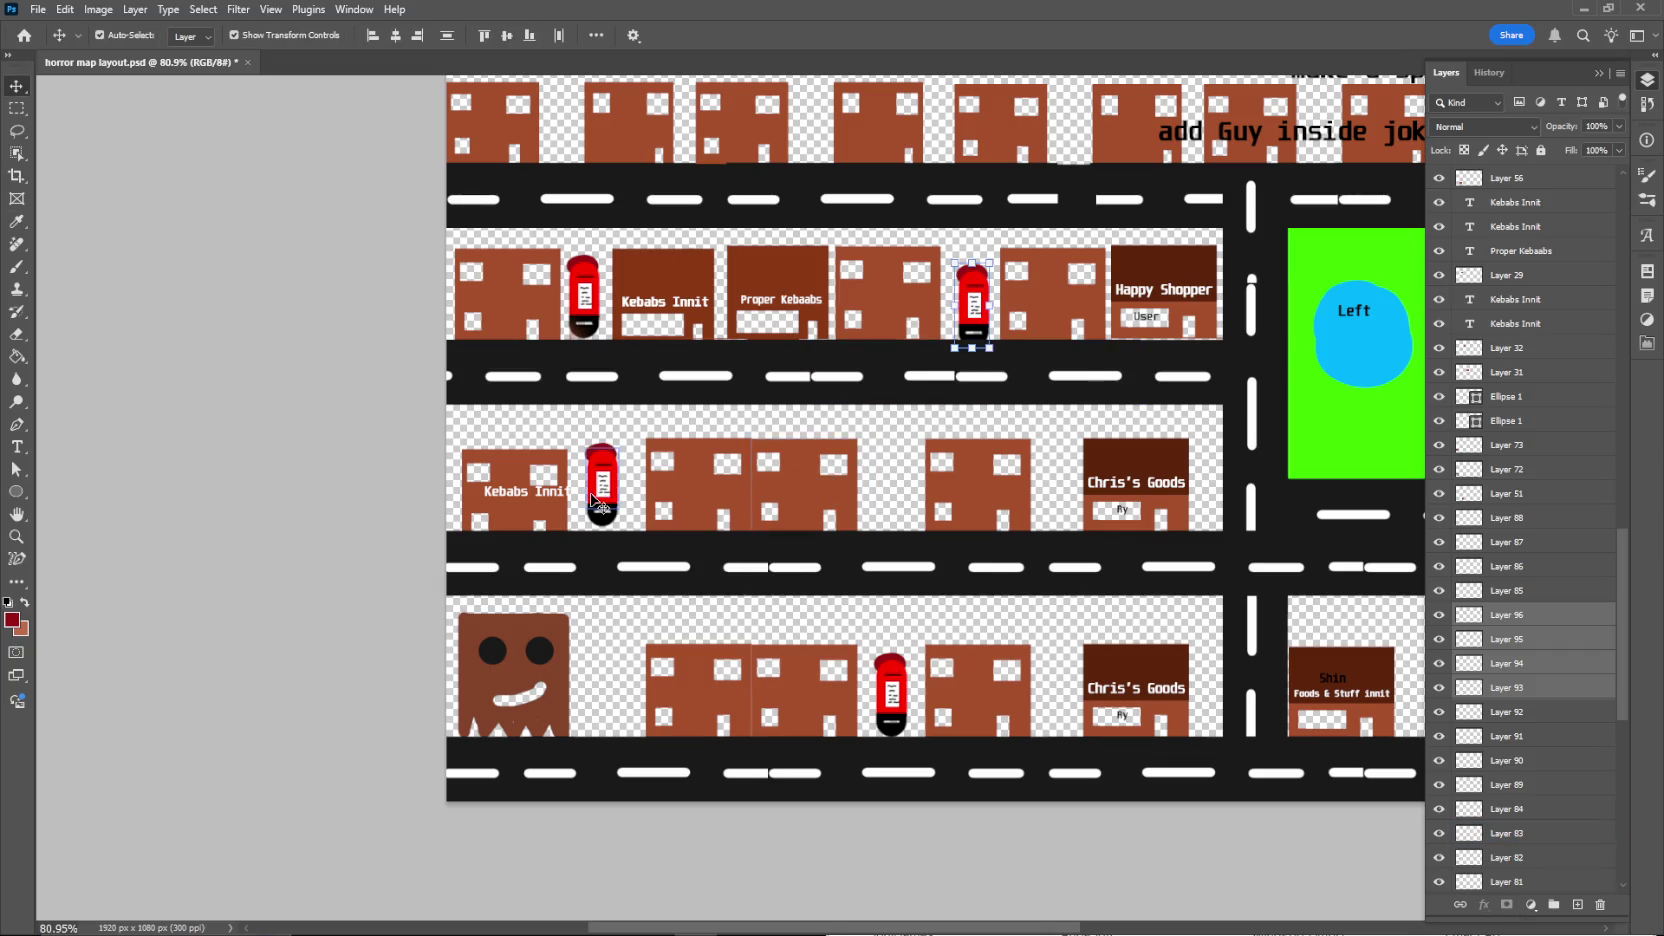
pyautogui.keyDown('alt'); pyautogui.moveTo(603, 488); pyautogui.dragTo(896, 470); pyautogui.keyUp('alt')
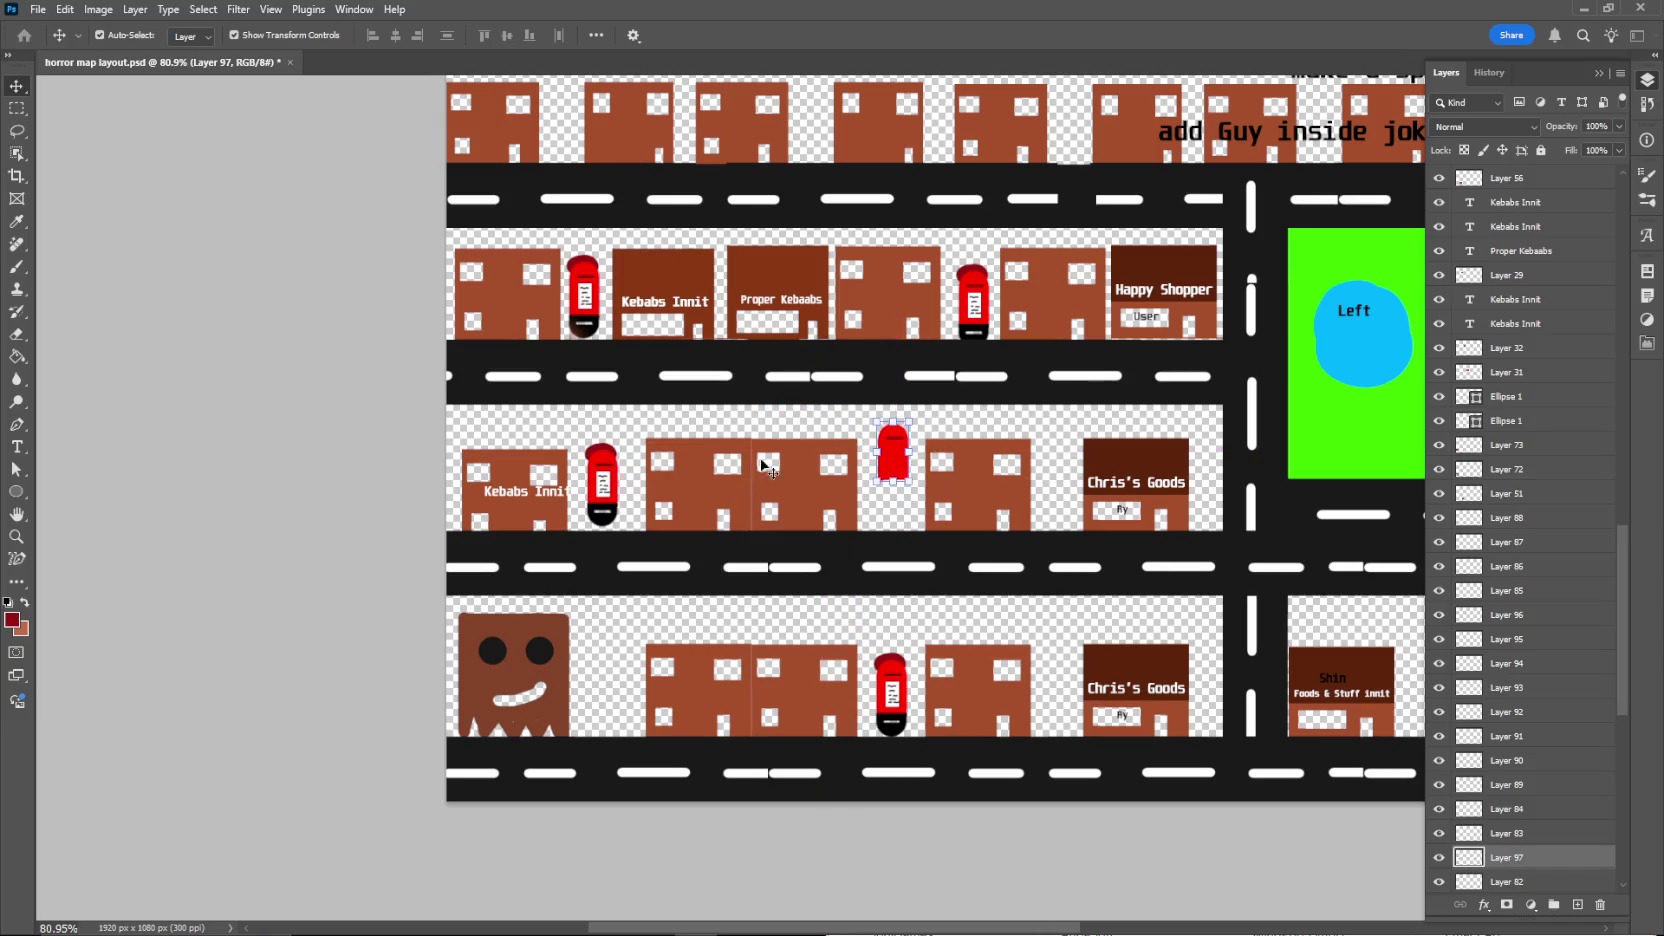
# Set the foreground colour to a dark green
pyautogui.click(12, 620)
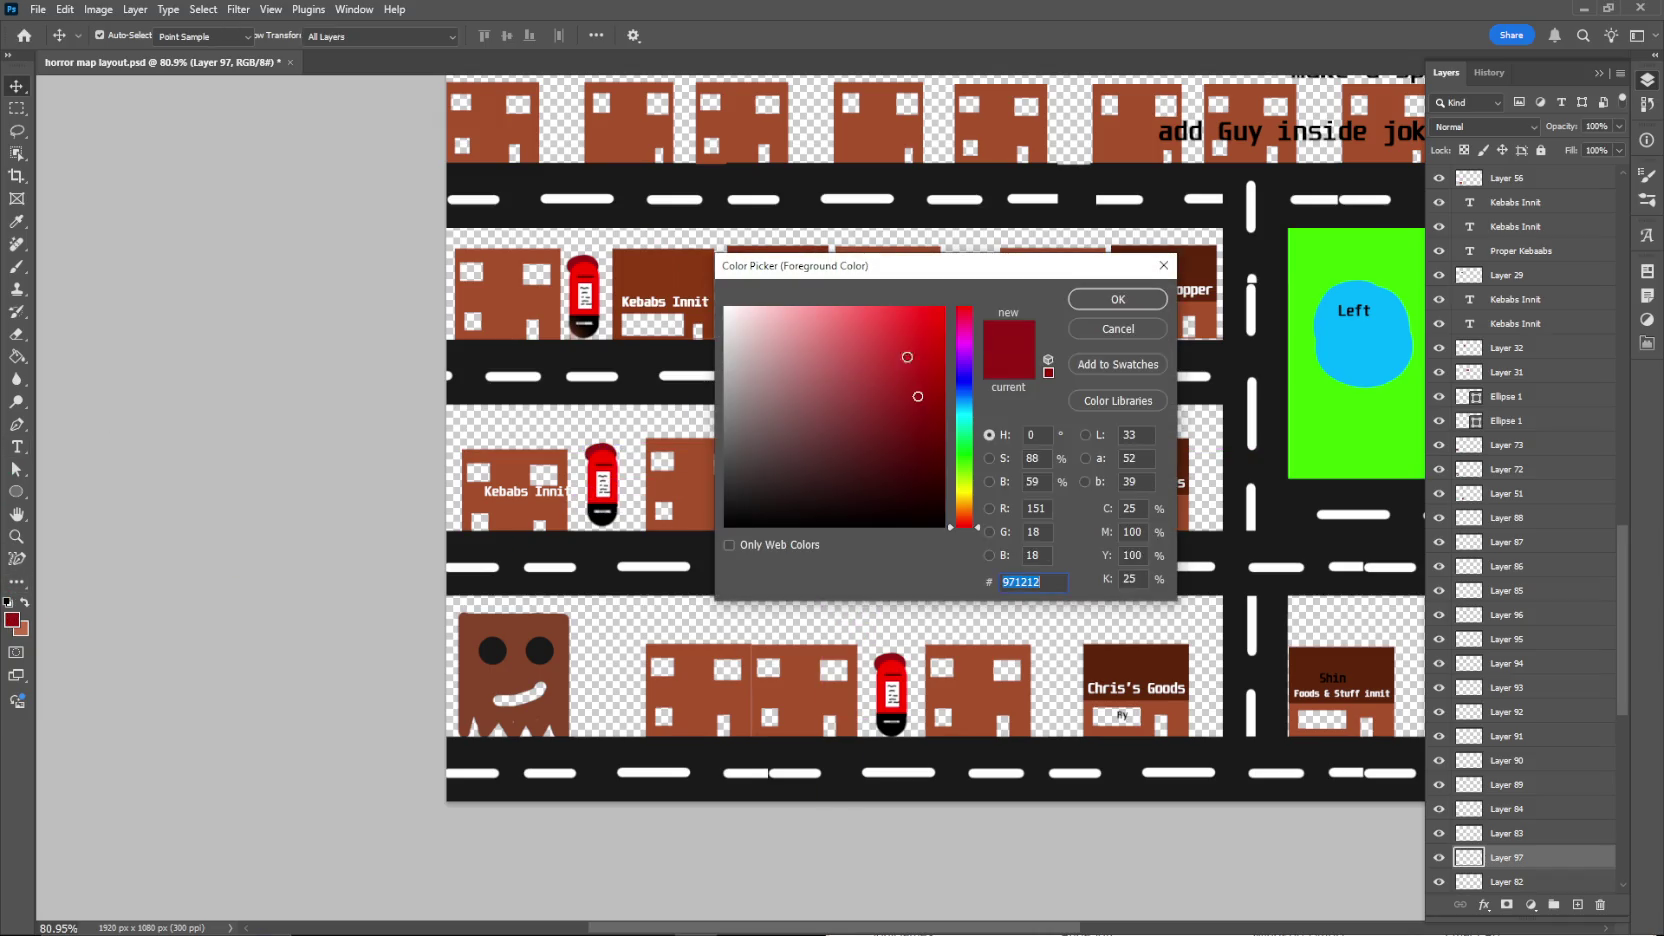
pyautogui.click(944, 309)
pyautogui.click(970, 462)
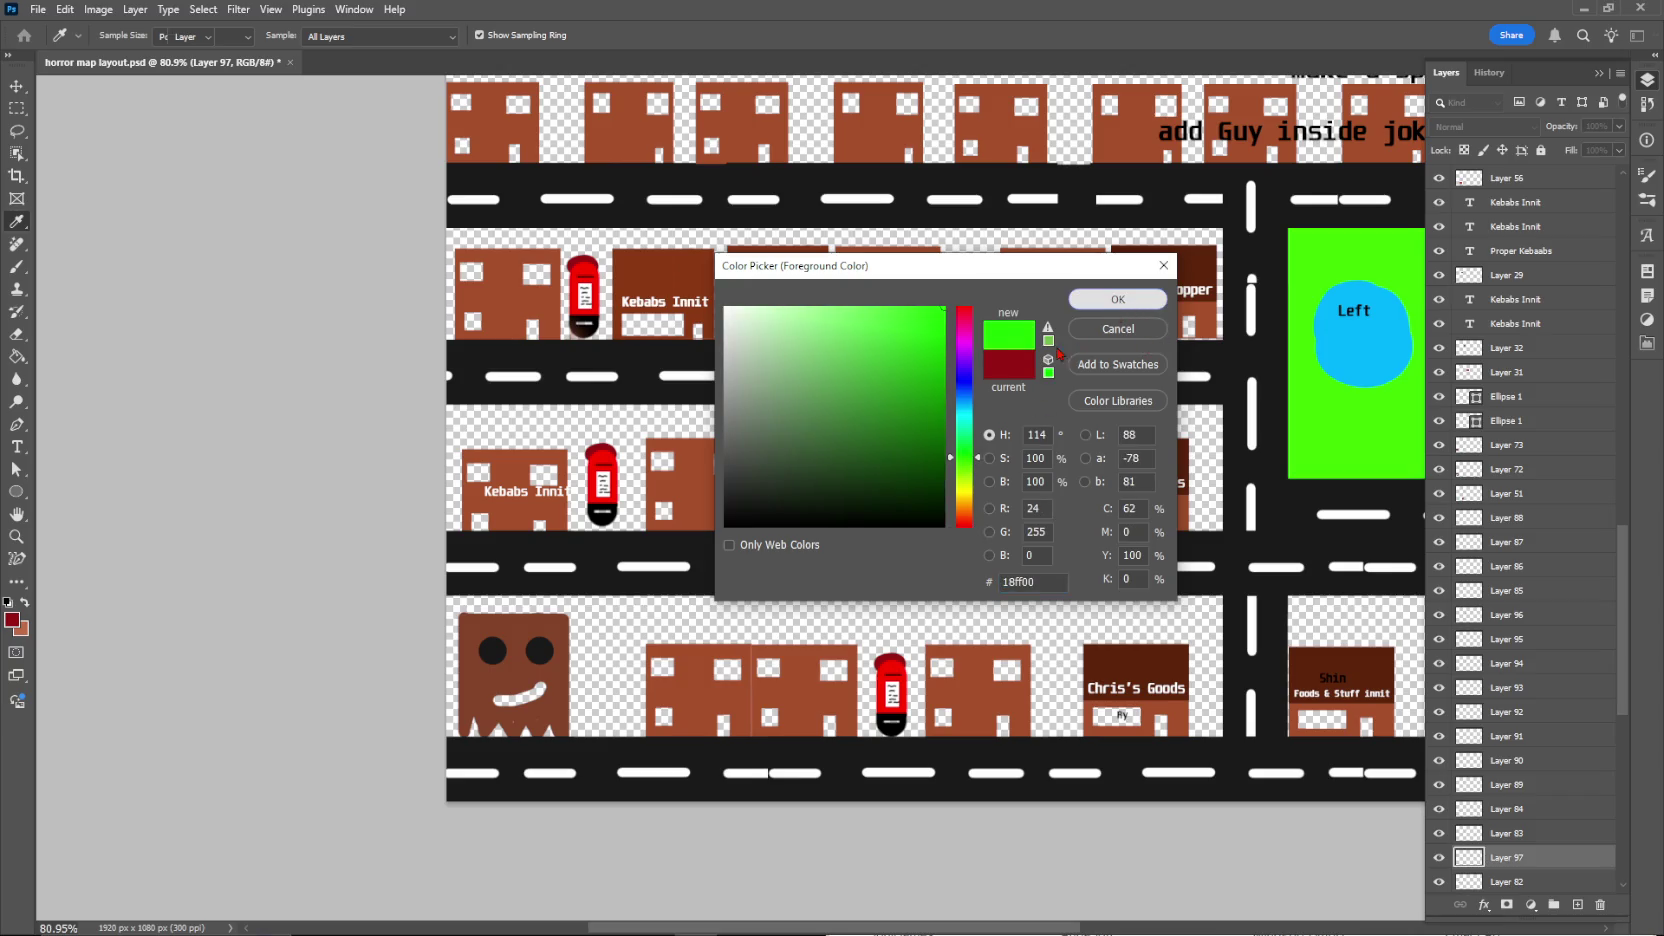
pyautogui.press('Escape')
pyautogui.press('v')
pyautogui.click(12, 620)
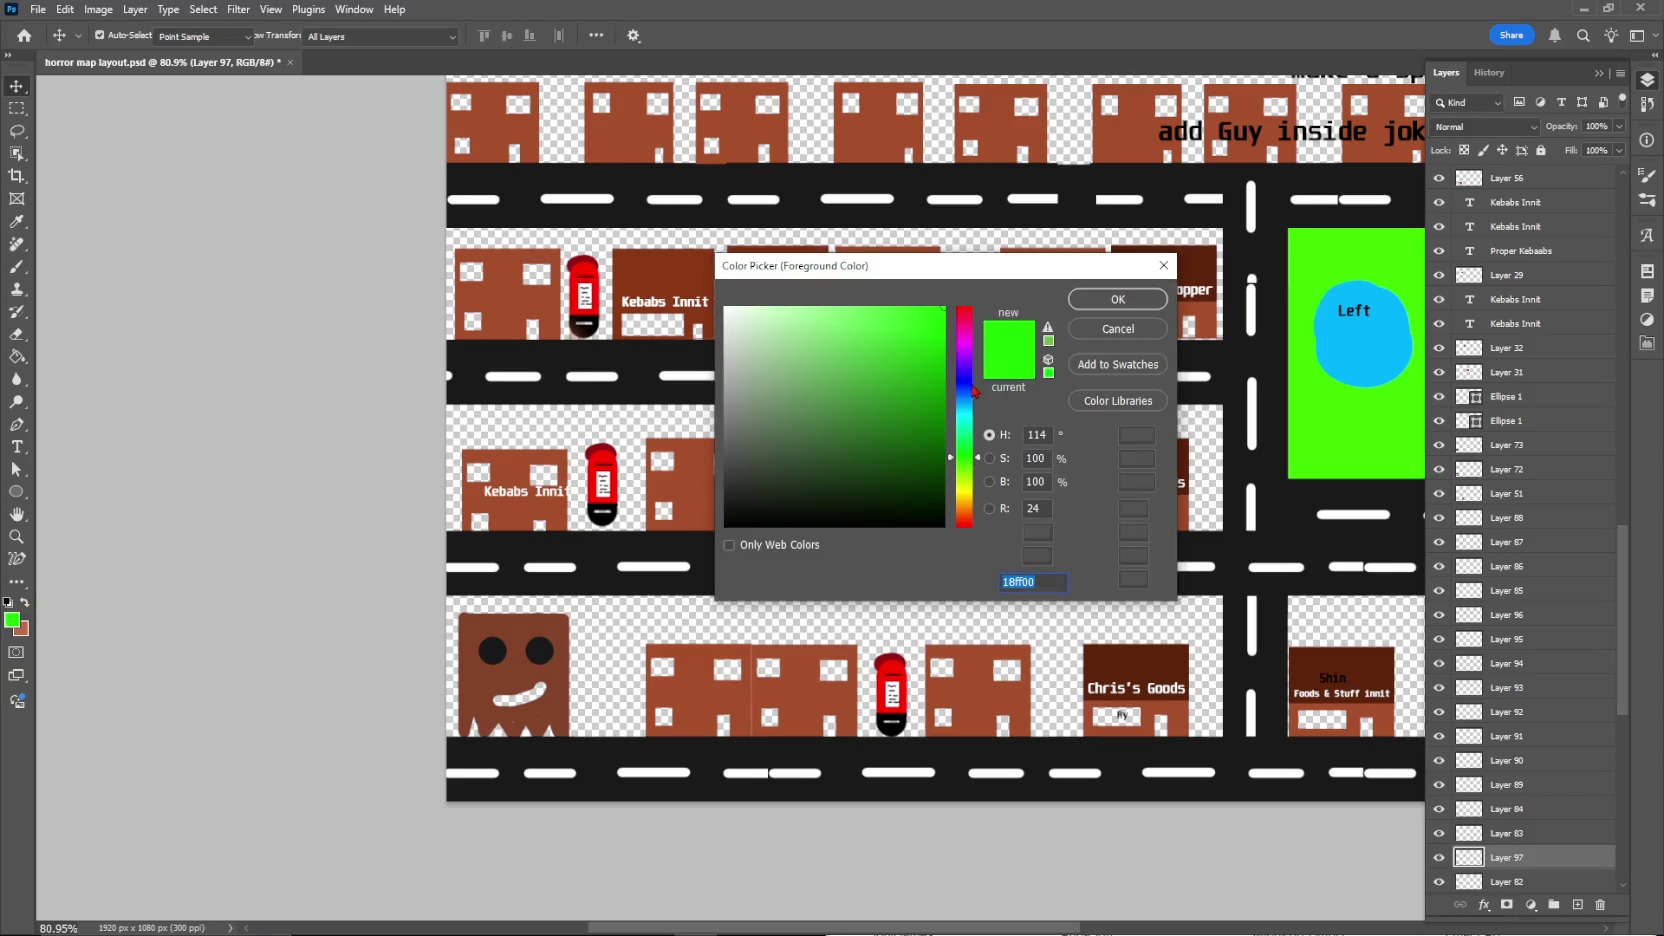
pyautogui.click(944, 468)
pyautogui.click(962, 430)
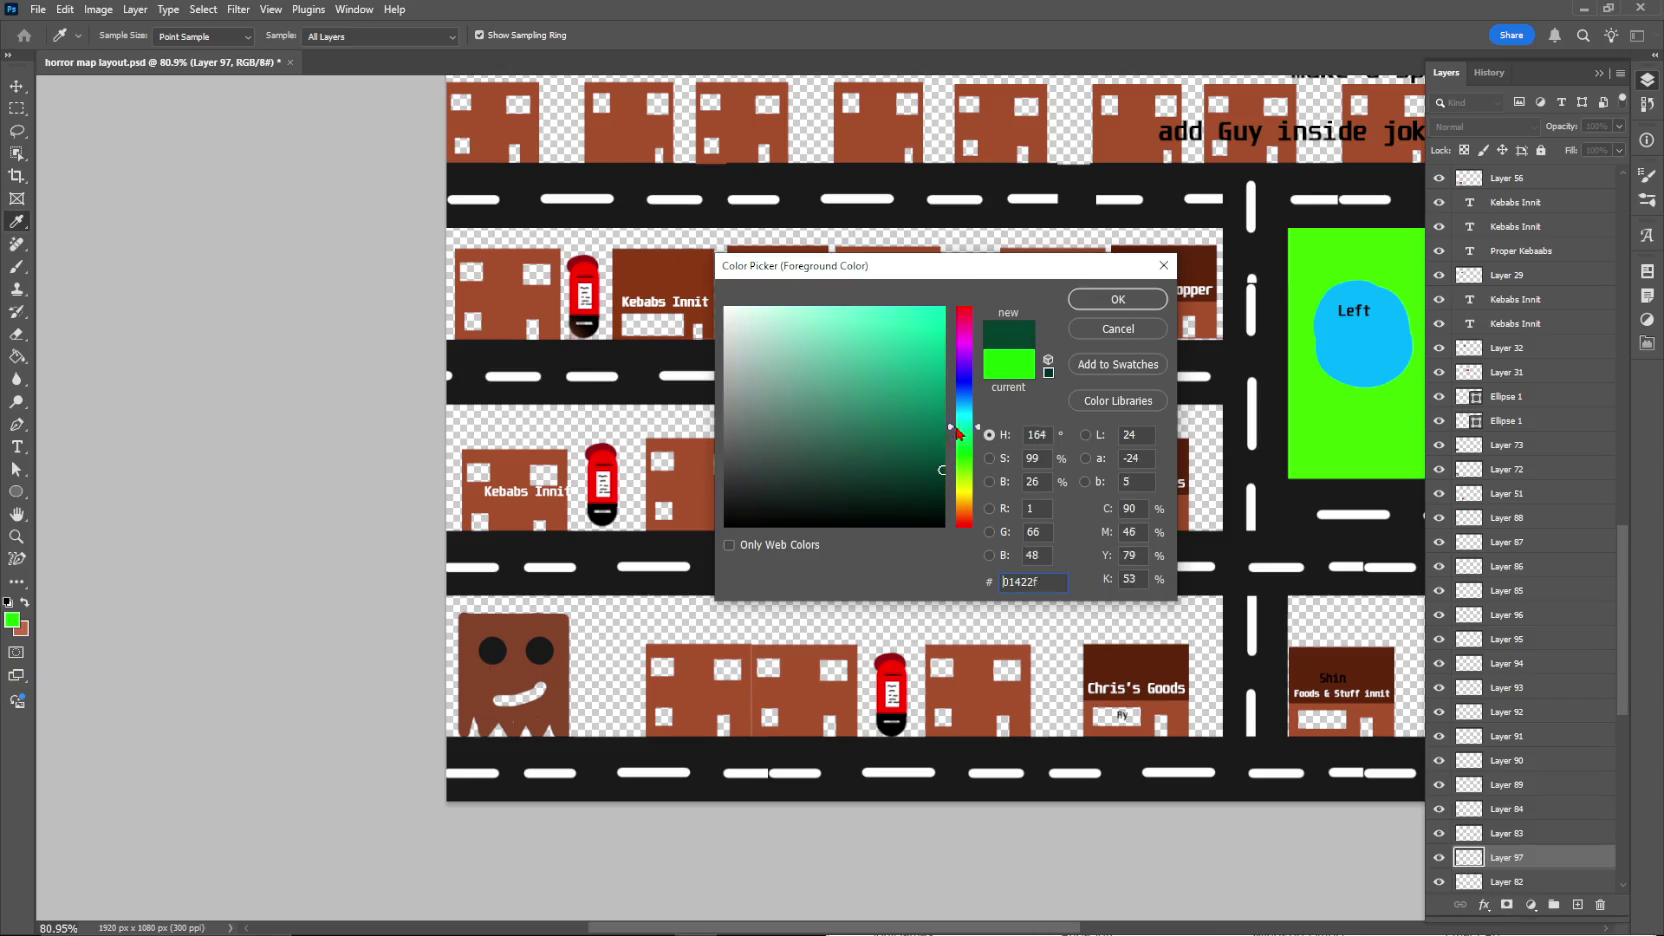
pyautogui.click(976, 451)
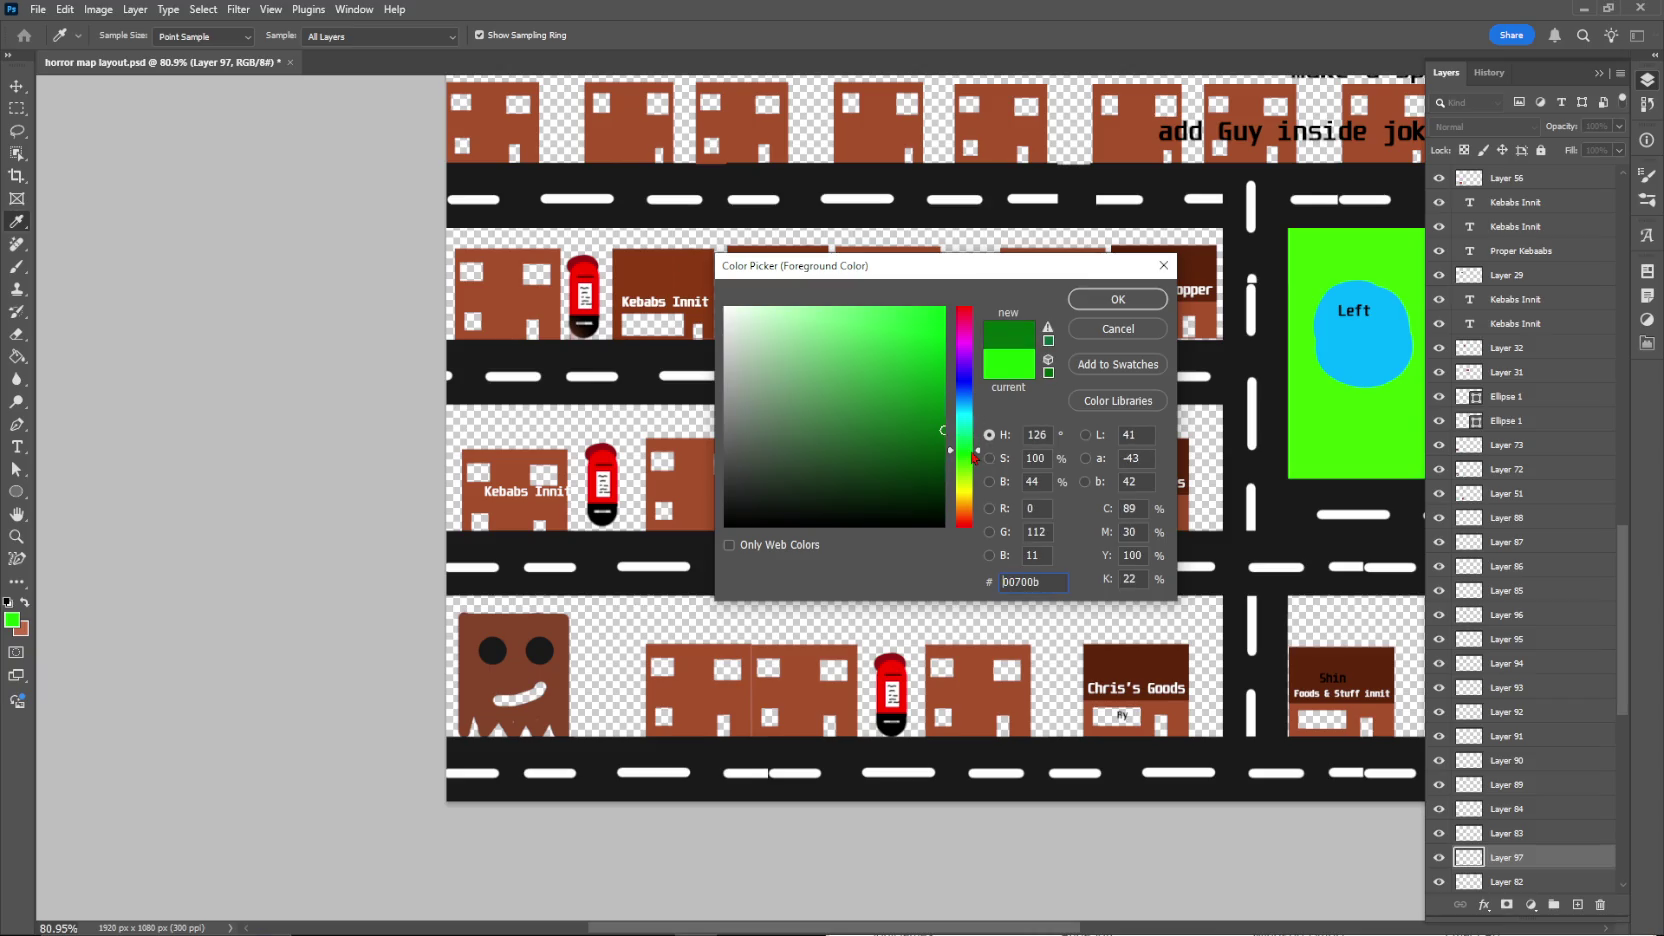
pyautogui.click(1117, 299)
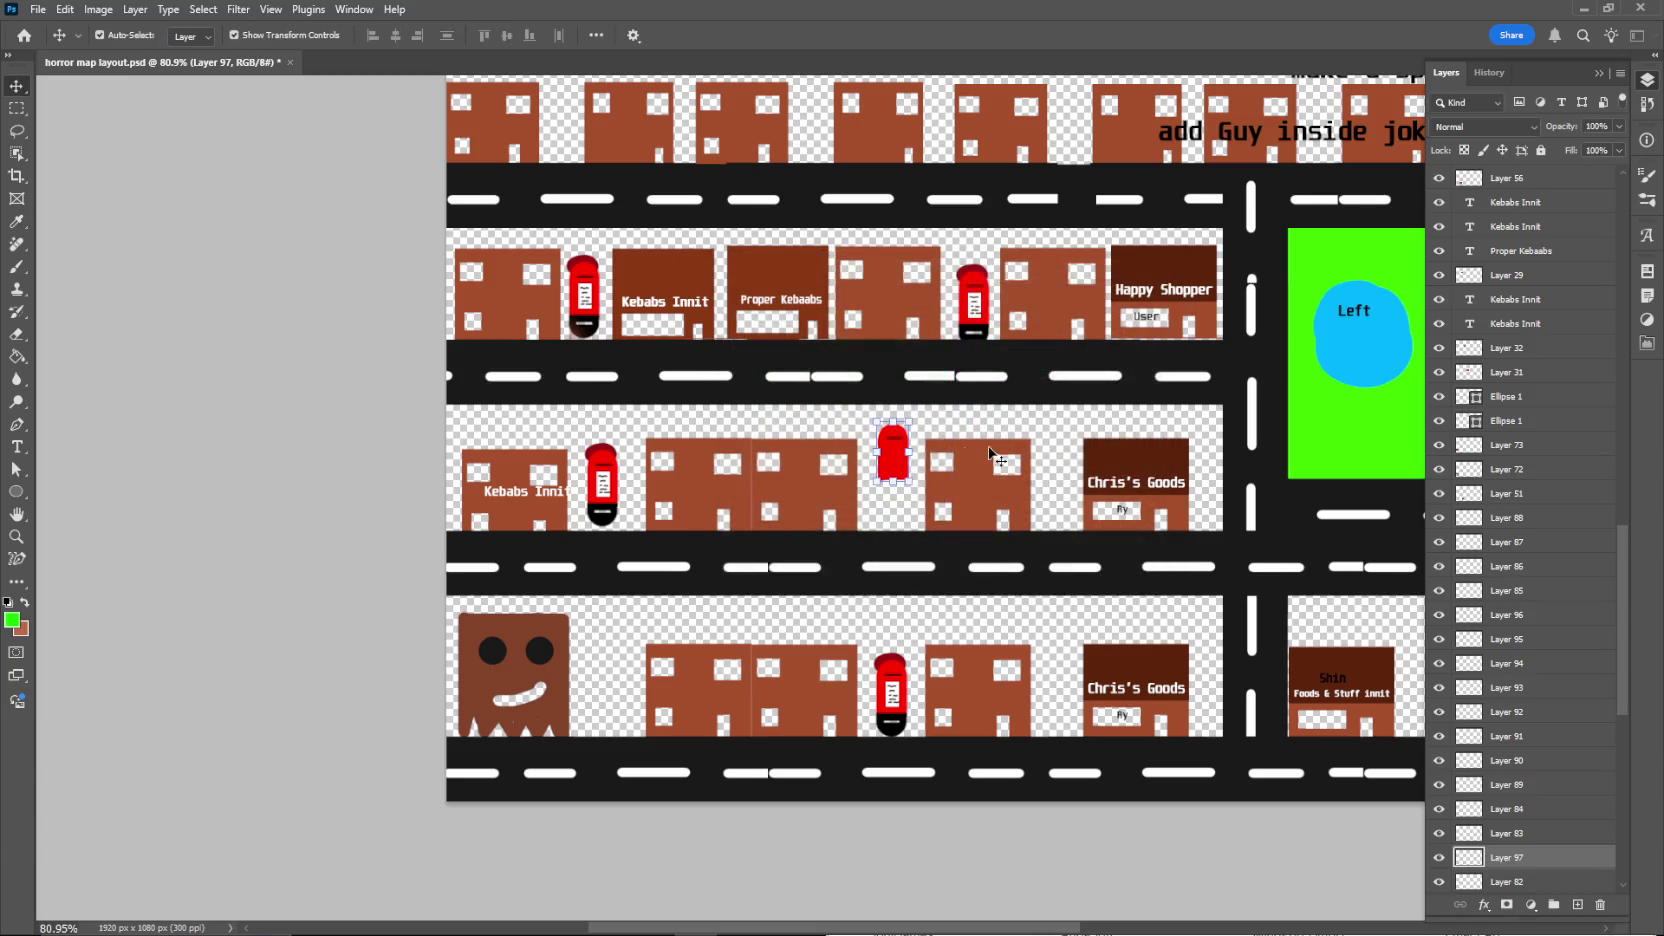
# Fill the post box copy solid dark green with the Paint Bucket
pyautogui.press('g')
pyautogui.click(886, 484)
pyautogui.press('v')
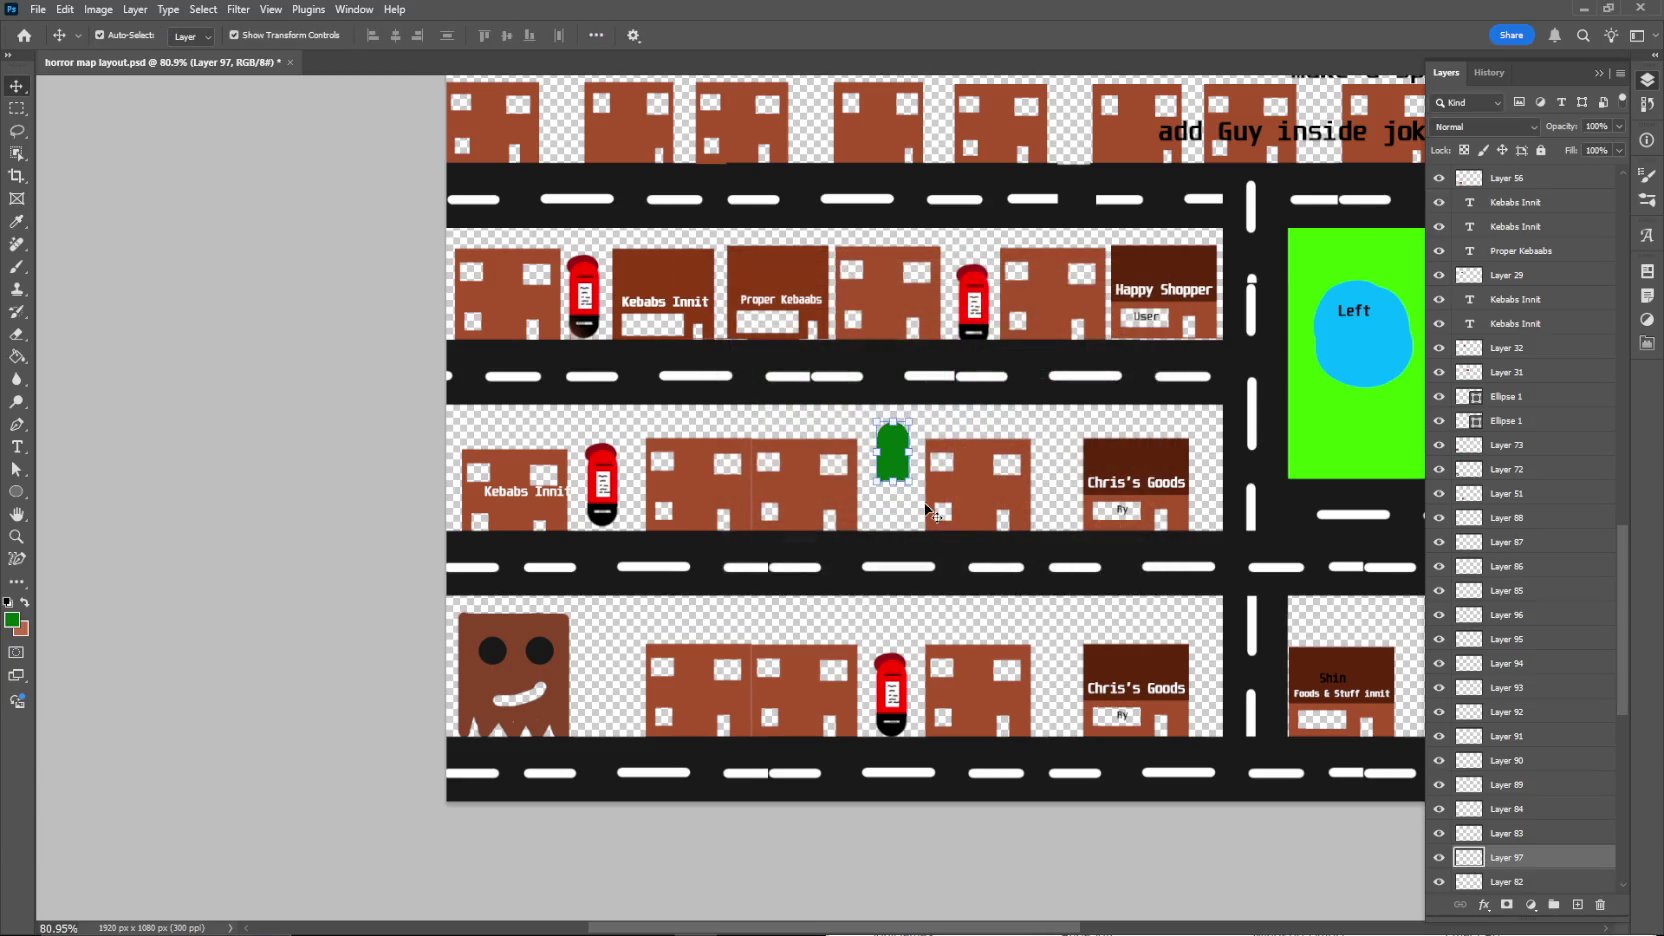
pyautogui.scroll(-2, 900, 440)
# Erase the green post box copy entirely
pyautogui.press('b')
pyautogui.scroll(5, 895, 405)
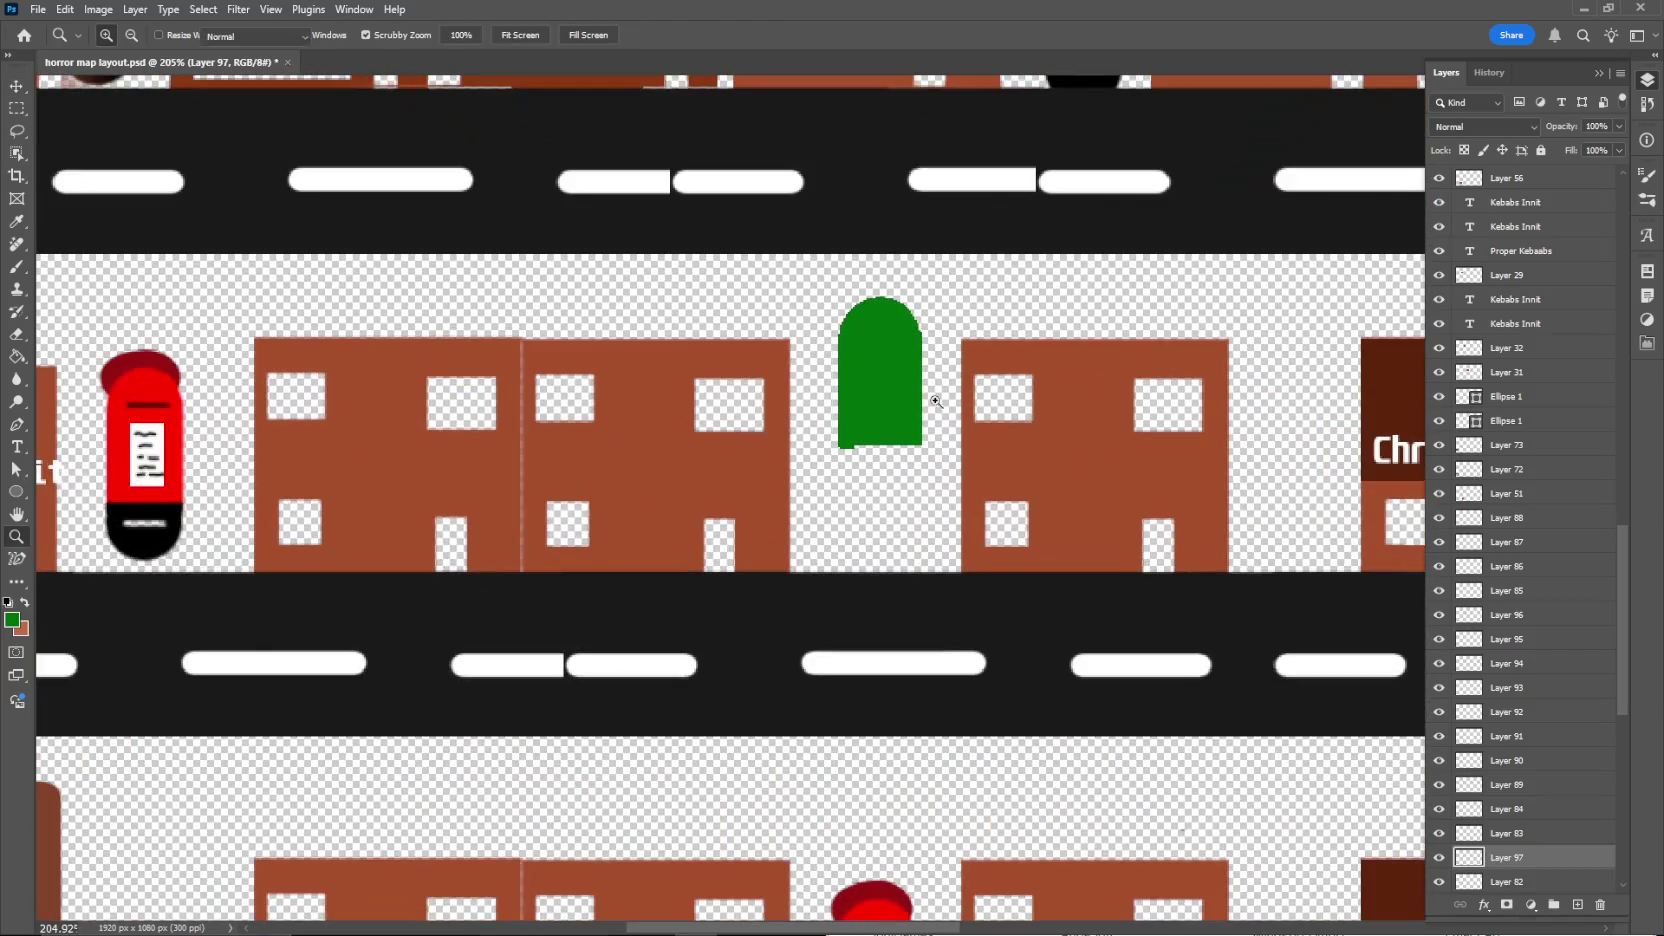
pyautogui.press('e')
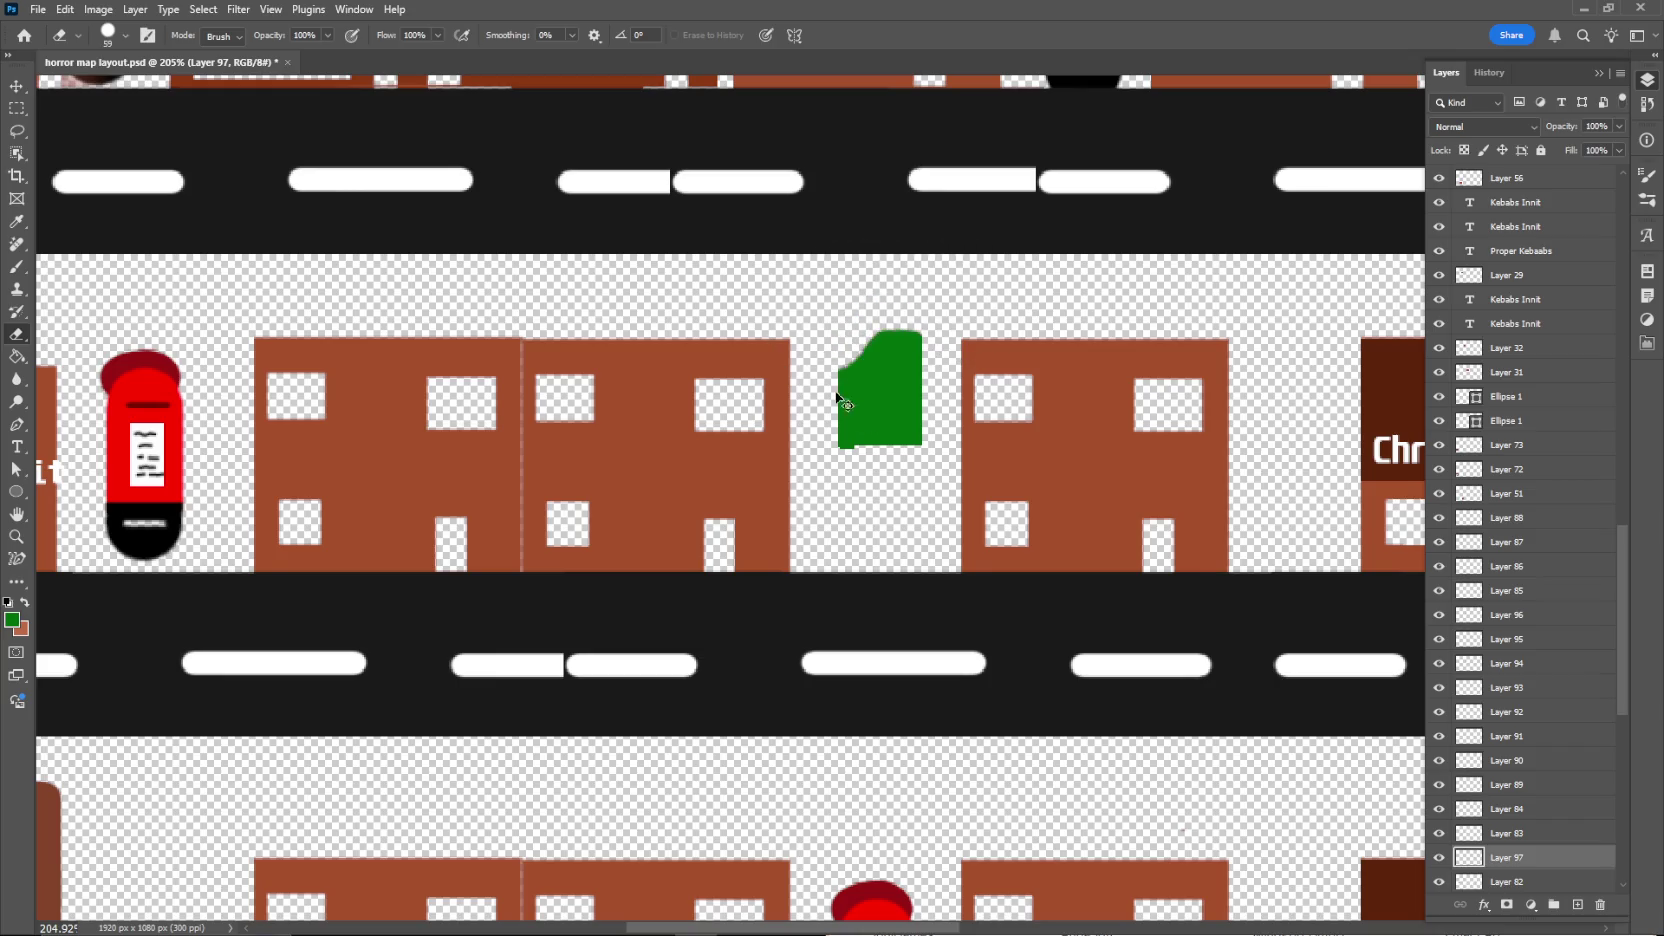
pyautogui.moveTo(880, 340); pyautogui.dragTo(880, 430)
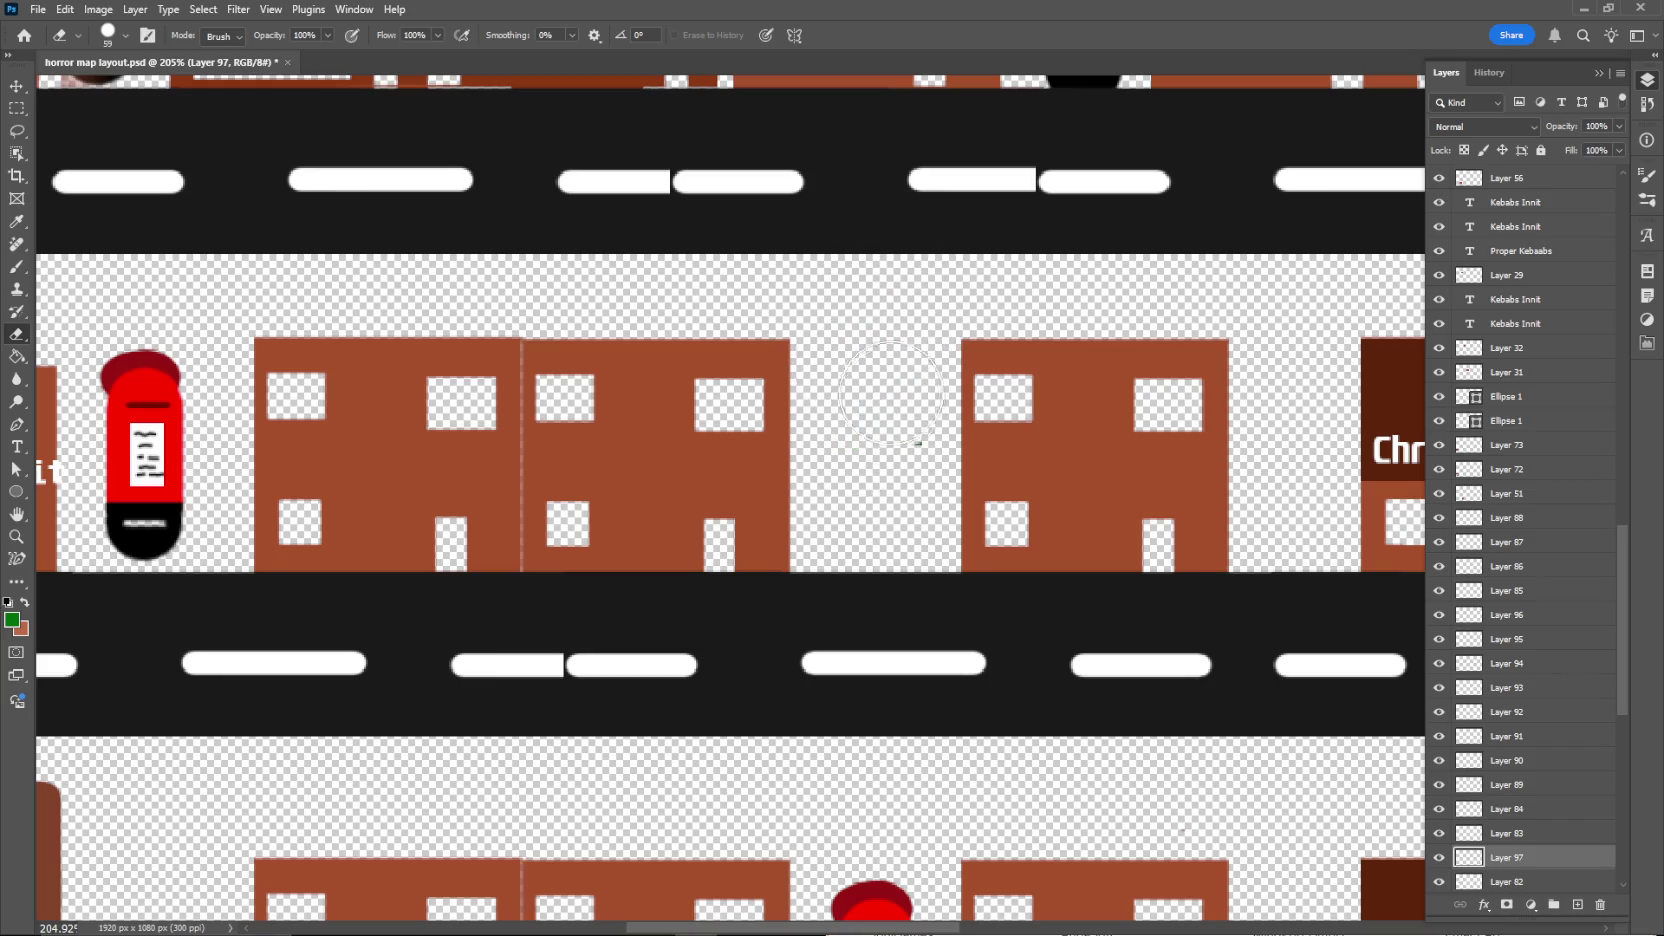
# Paint a tall vertical green bar between the middle-row buildings with a hard round brush
pyautogui.press('b')
pyautogui.rightClick(872, 458)
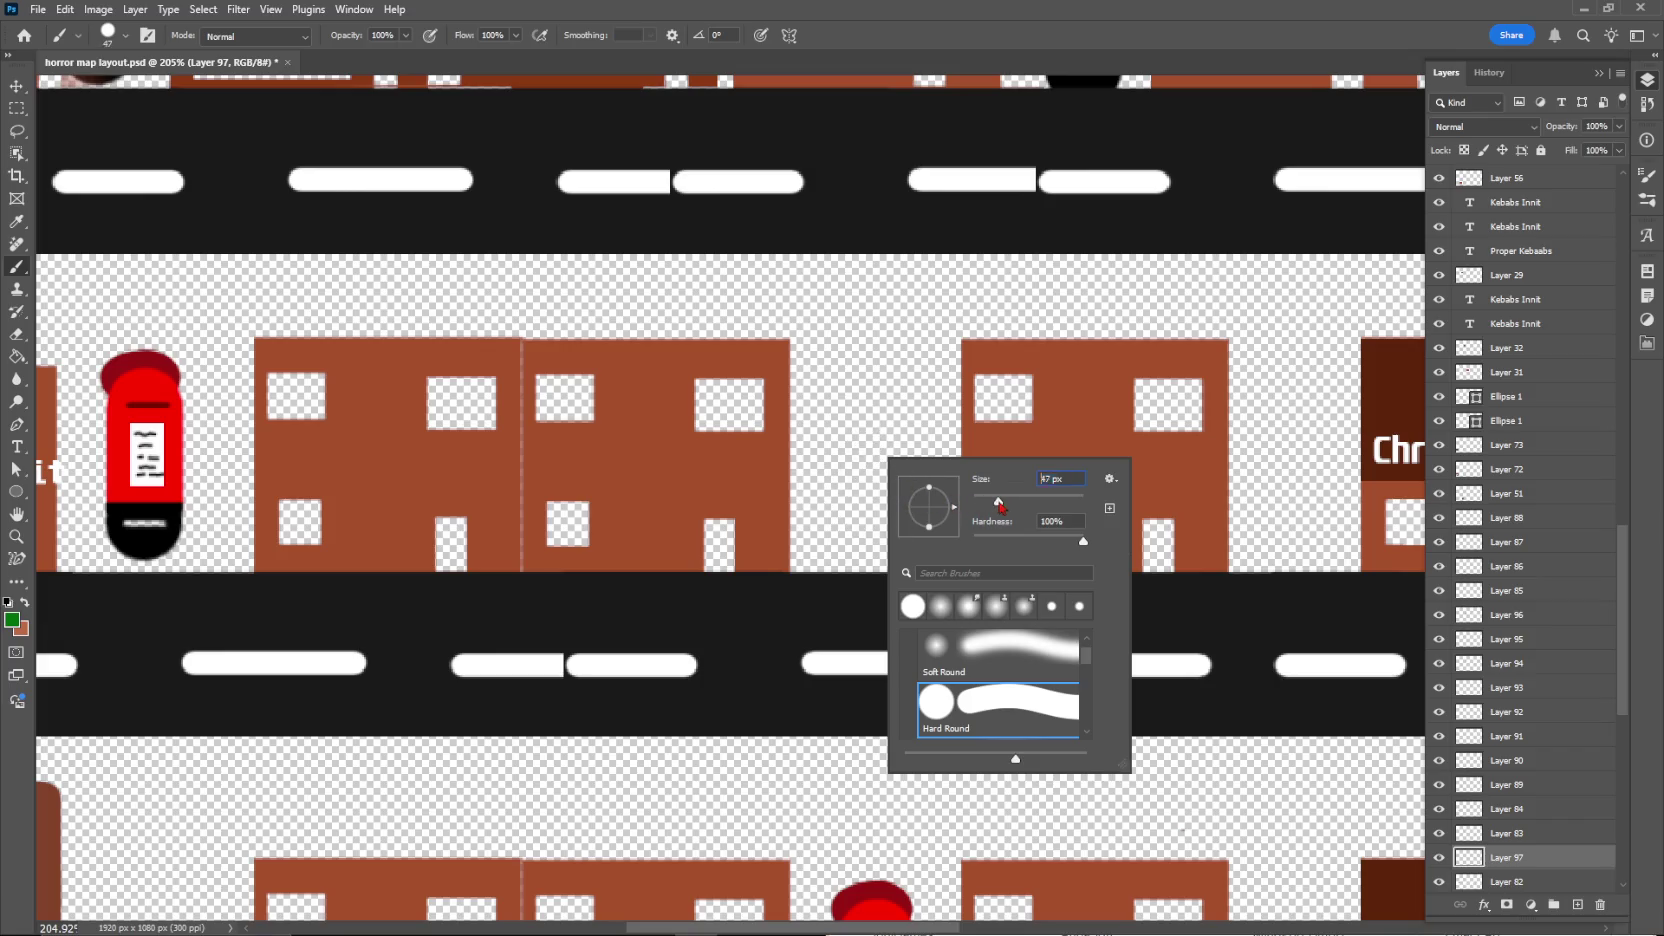
pyautogui.moveTo(878, 485); pyautogui.dragTo(878, 545)
pyautogui.moveTo(878, 485)
pyautogui.mouseDown()
pyautogui.moveTo(878, 443)
pyautogui.moveTo(891, 520)
pyautogui.mouseUp()
pyautogui.press('e')
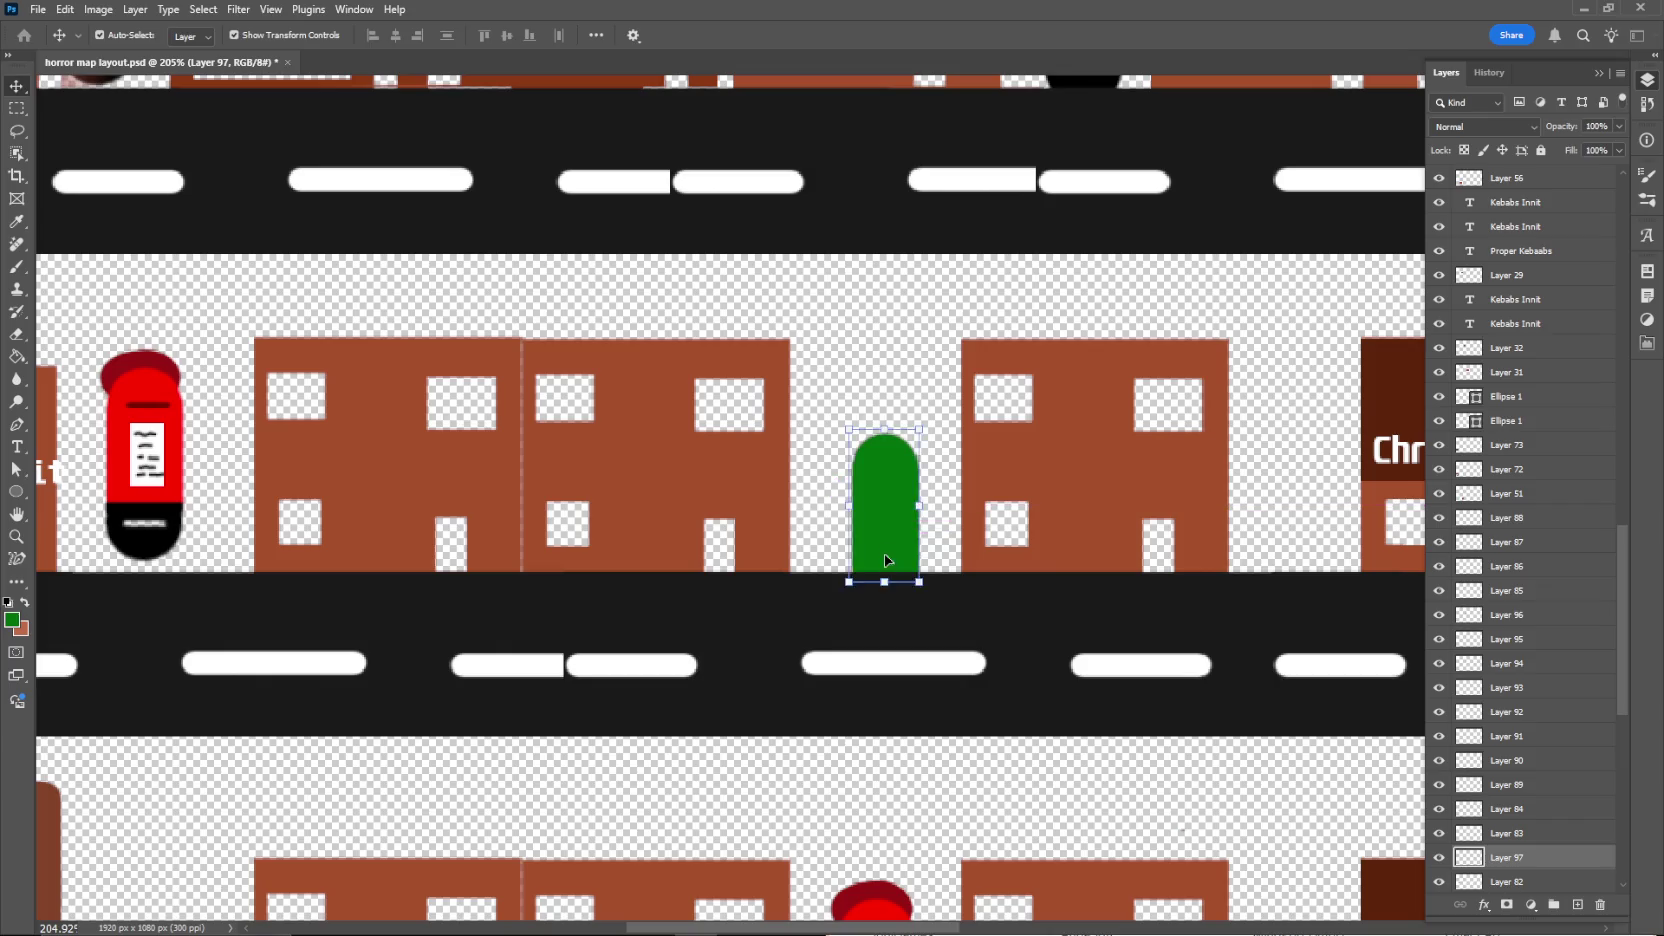
pyautogui.rightClick(898, 496)
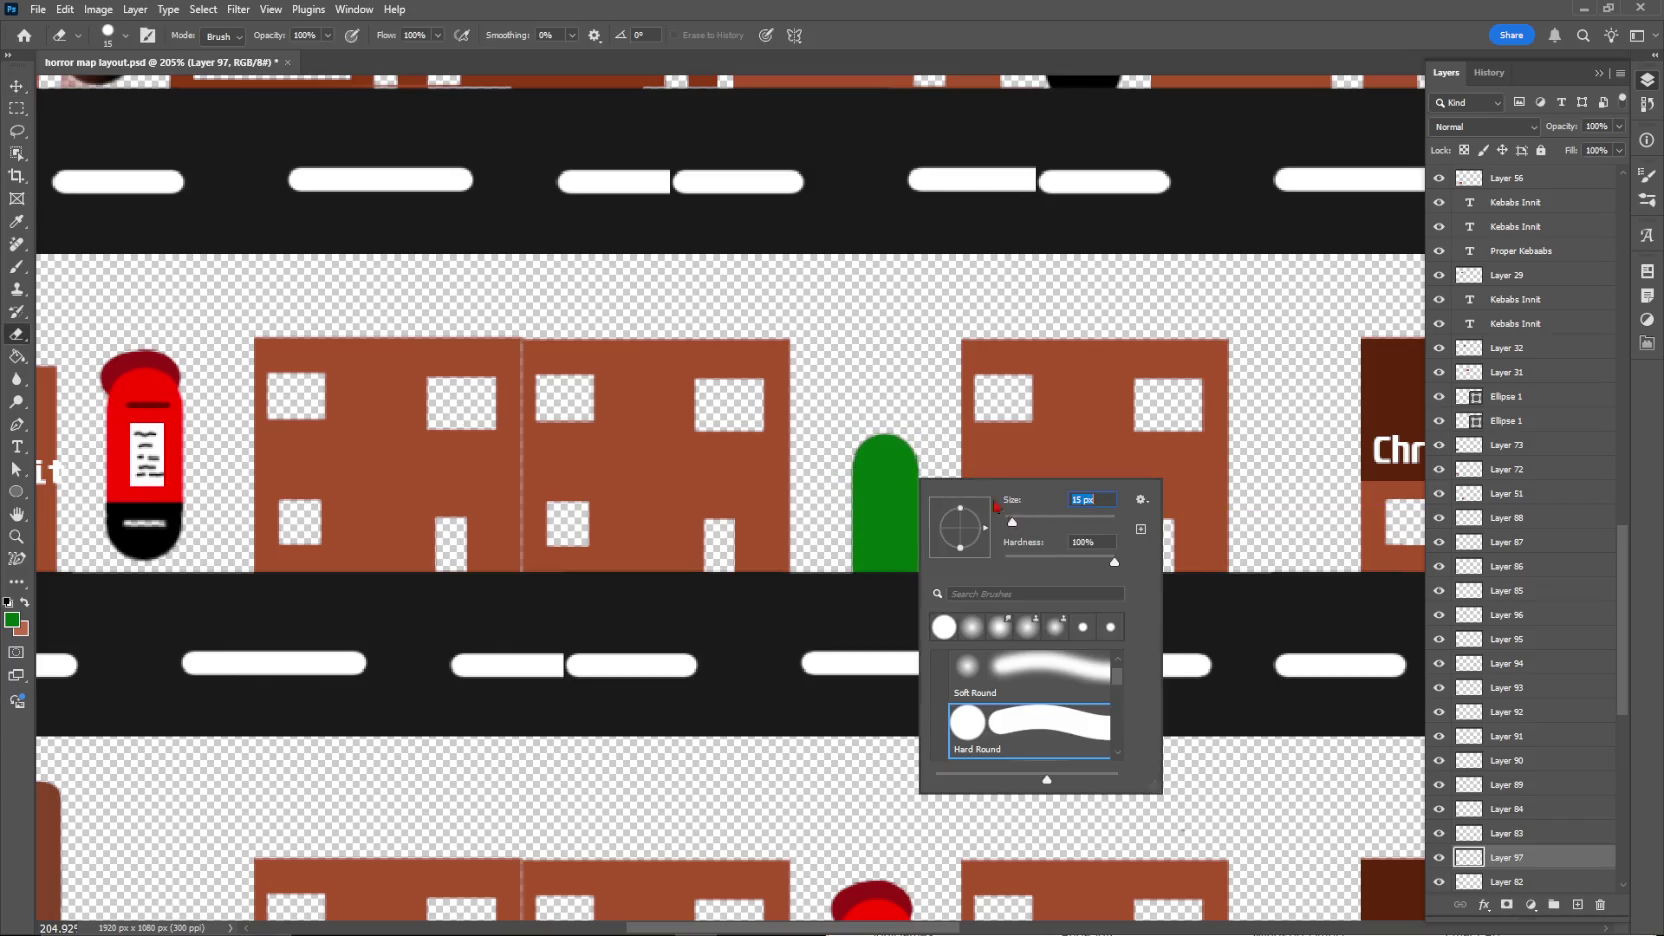
pyautogui.press('Return')
pyautogui.moveTo(870, 455); pyautogui.dragTo(905, 530)
pyautogui.hotkey('ctrl', 'z')
# Zoom in on the green arch top and set up a 2 px hard eraser
pyautogui.press('z')
pyautogui.moveTo(912, 454); pyautogui.dragTo(986, 438)
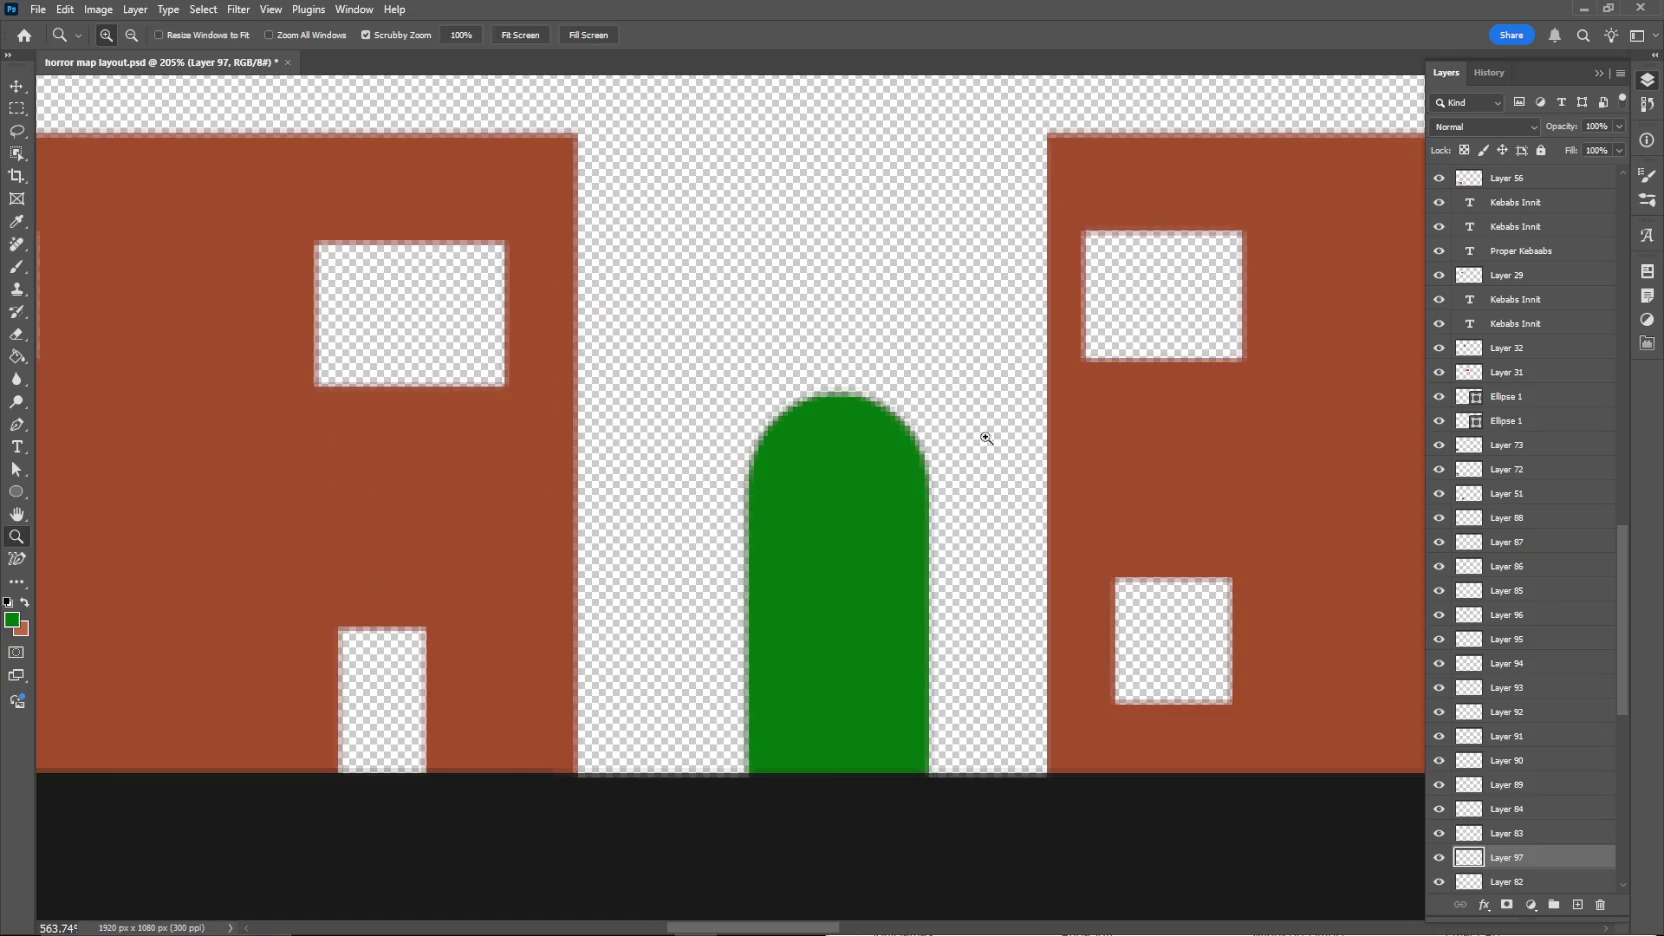
pyautogui.press('e')
pyautogui.rightClick(905, 458)
pyautogui.press('Return')
pyautogui.moveTo(785, 432)
pyautogui.mouseDown()
pyautogui.moveTo(790, 470)
pyautogui.moveTo(880, 490)
pyautogui.mouseUp()
pyautogui.hotkey('ctrl', 'z')
pyautogui.hotkey('ctrl', 'z')
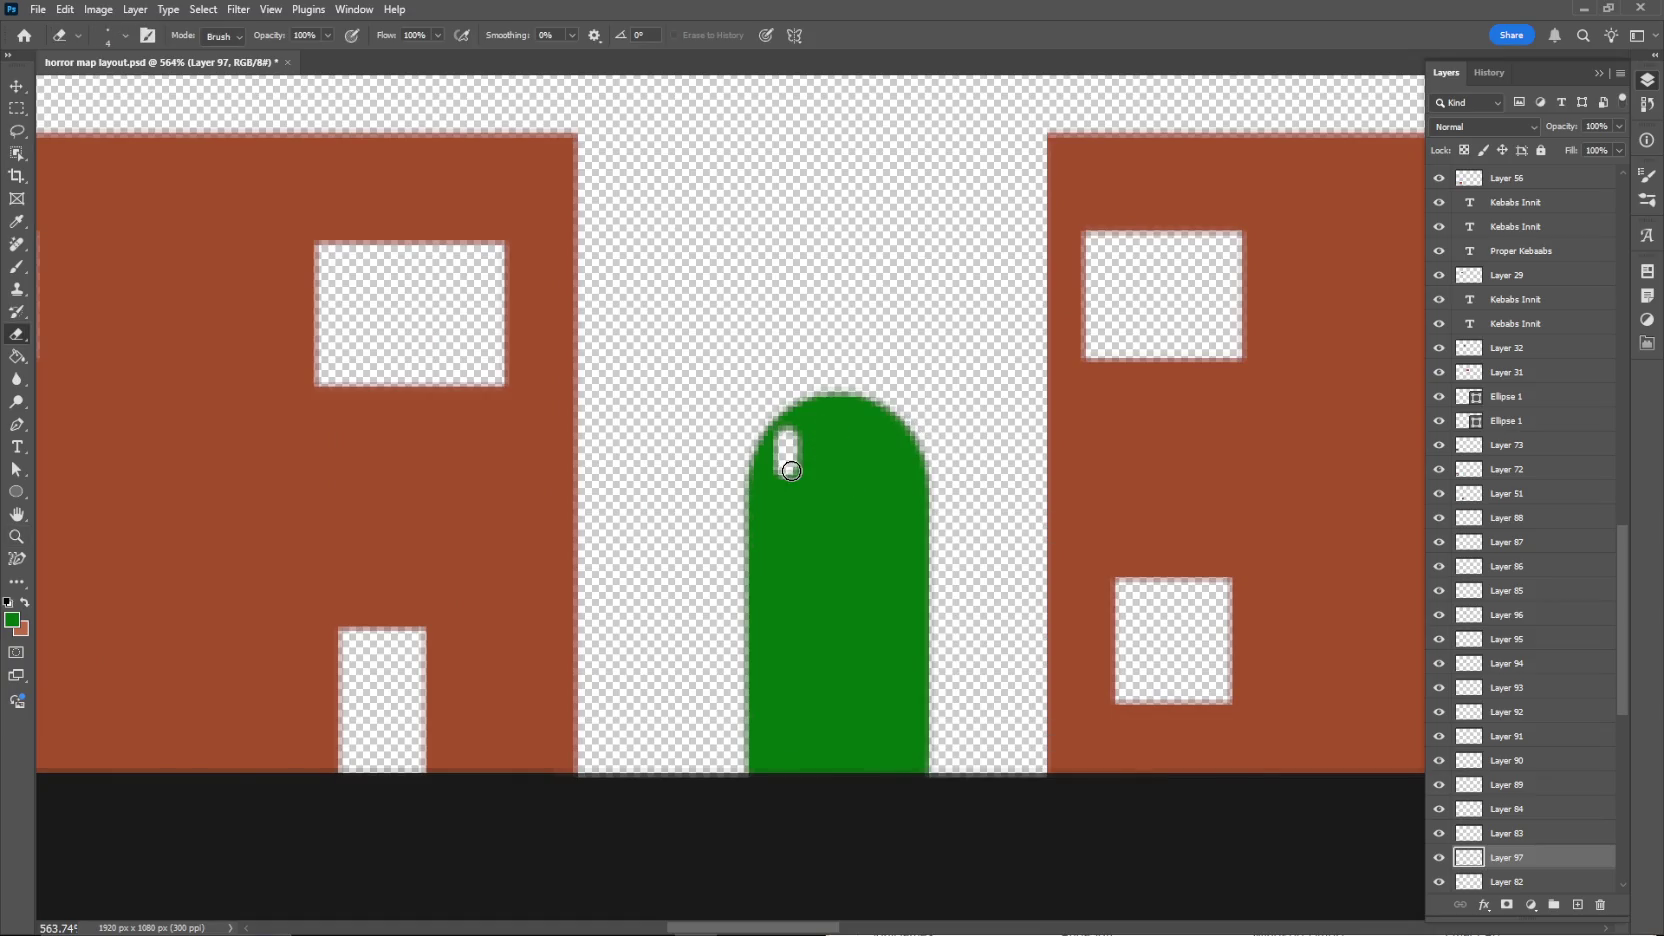
pyautogui.hotkey('ctrl', 'z')
pyautogui.rightClick(810, 474)
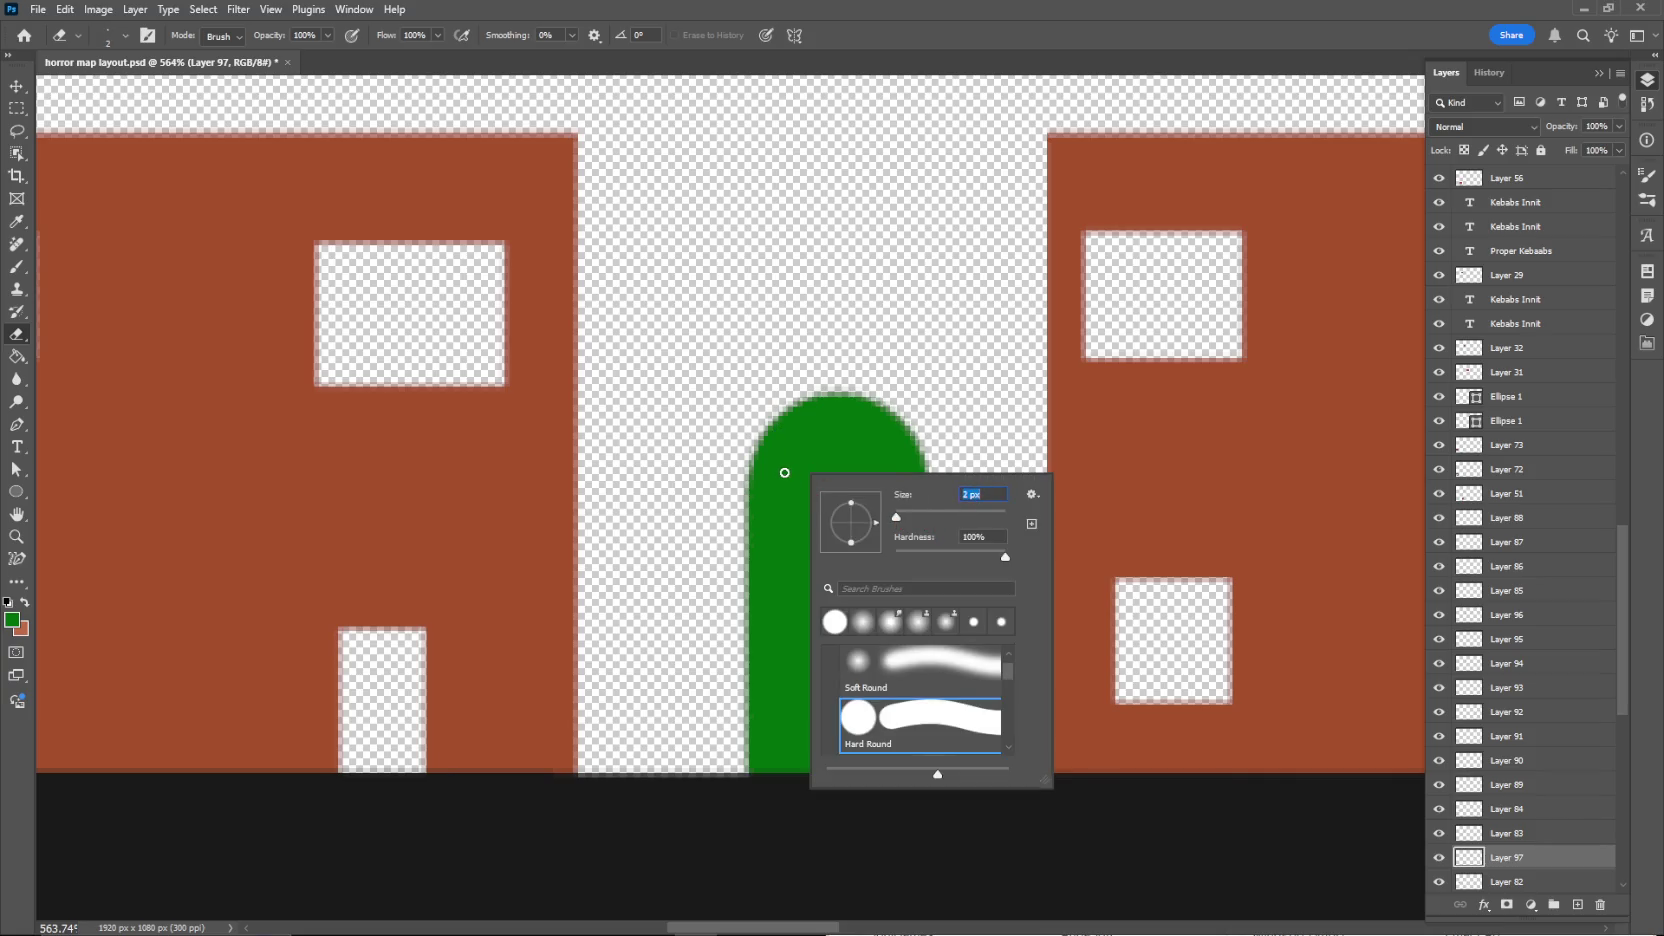
pyautogui.press('Return')
pyautogui.moveTo(784, 472)
pyautogui.mouseDown()
pyautogui.moveTo(808, 424)
pyautogui.moveTo(813, 476)
pyautogui.mouseUp()
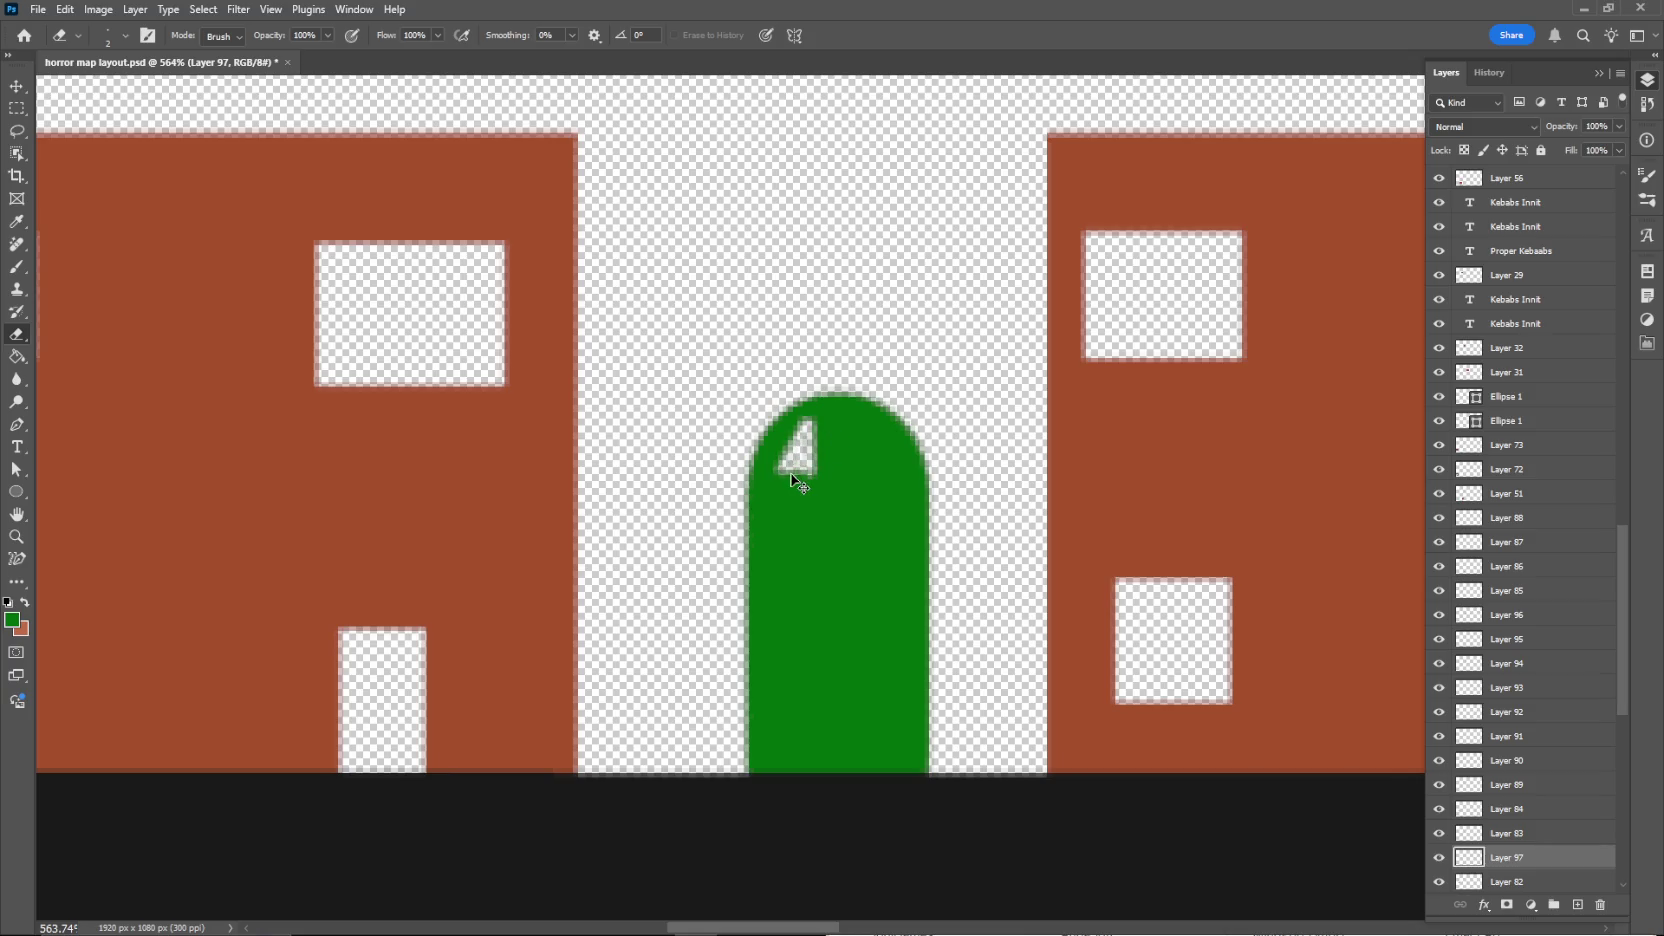
pyautogui.hotkey('ctrl', 'z')
pyautogui.hotkey('ctrl', 'z')
# Erase three thin radiating stripes into the arch top using straight lines
pyautogui.moveTo(810, 420); pyautogui.dragTo(786, 476)
pyautogui.moveTo(812, 420); pyautogui.dragTo(807, 476)
pyautogui.keyDown('shift'); pyautogui.click(847, 418); pyautogui.keyUp('shift')
pyautogui.keyDown('shift'); pyautogui.click(842, 476); pyautogui.keyUp('shift')
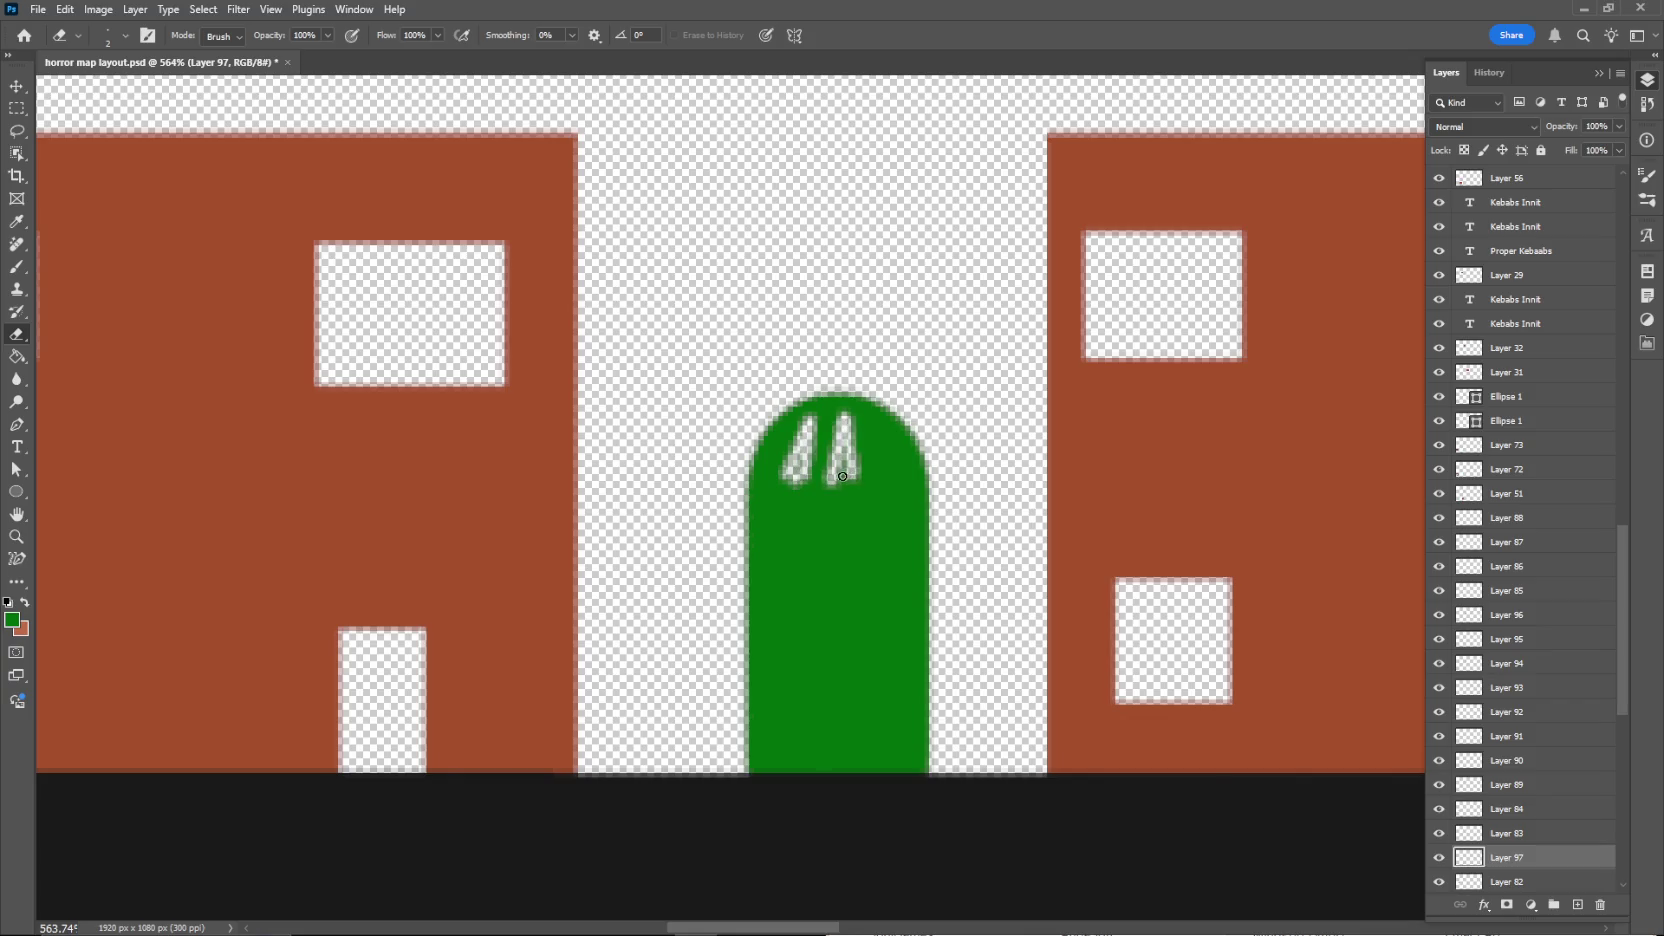
pyautogui.keyDown('shift'); pyautogui.click(912, 479); pyautogui.keyUp('shift')
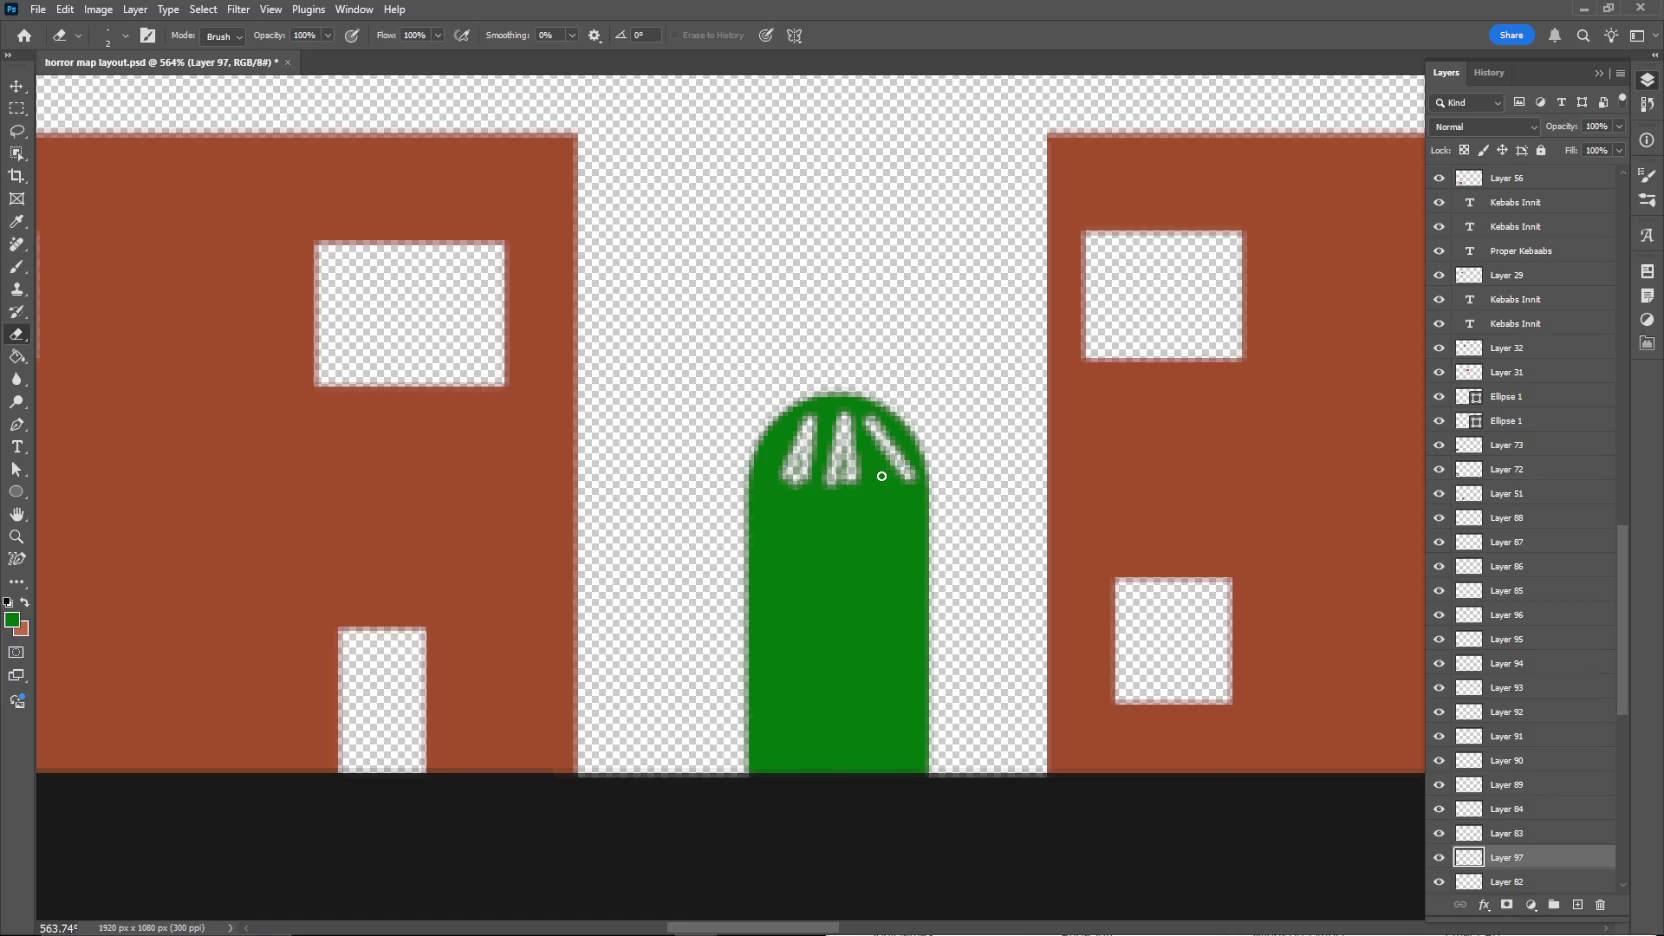
pyautogui.keyDown('shift'); pyautogui.click(873, 480); pyautogui.keyUp('shift')
pyautogui.keyDown('shift'); pyautogui.click(871, 433); pyautogui.keyUp('shift')
pyautogui.moveTo(794, 433); pyautogui.dragTo(771, 447)
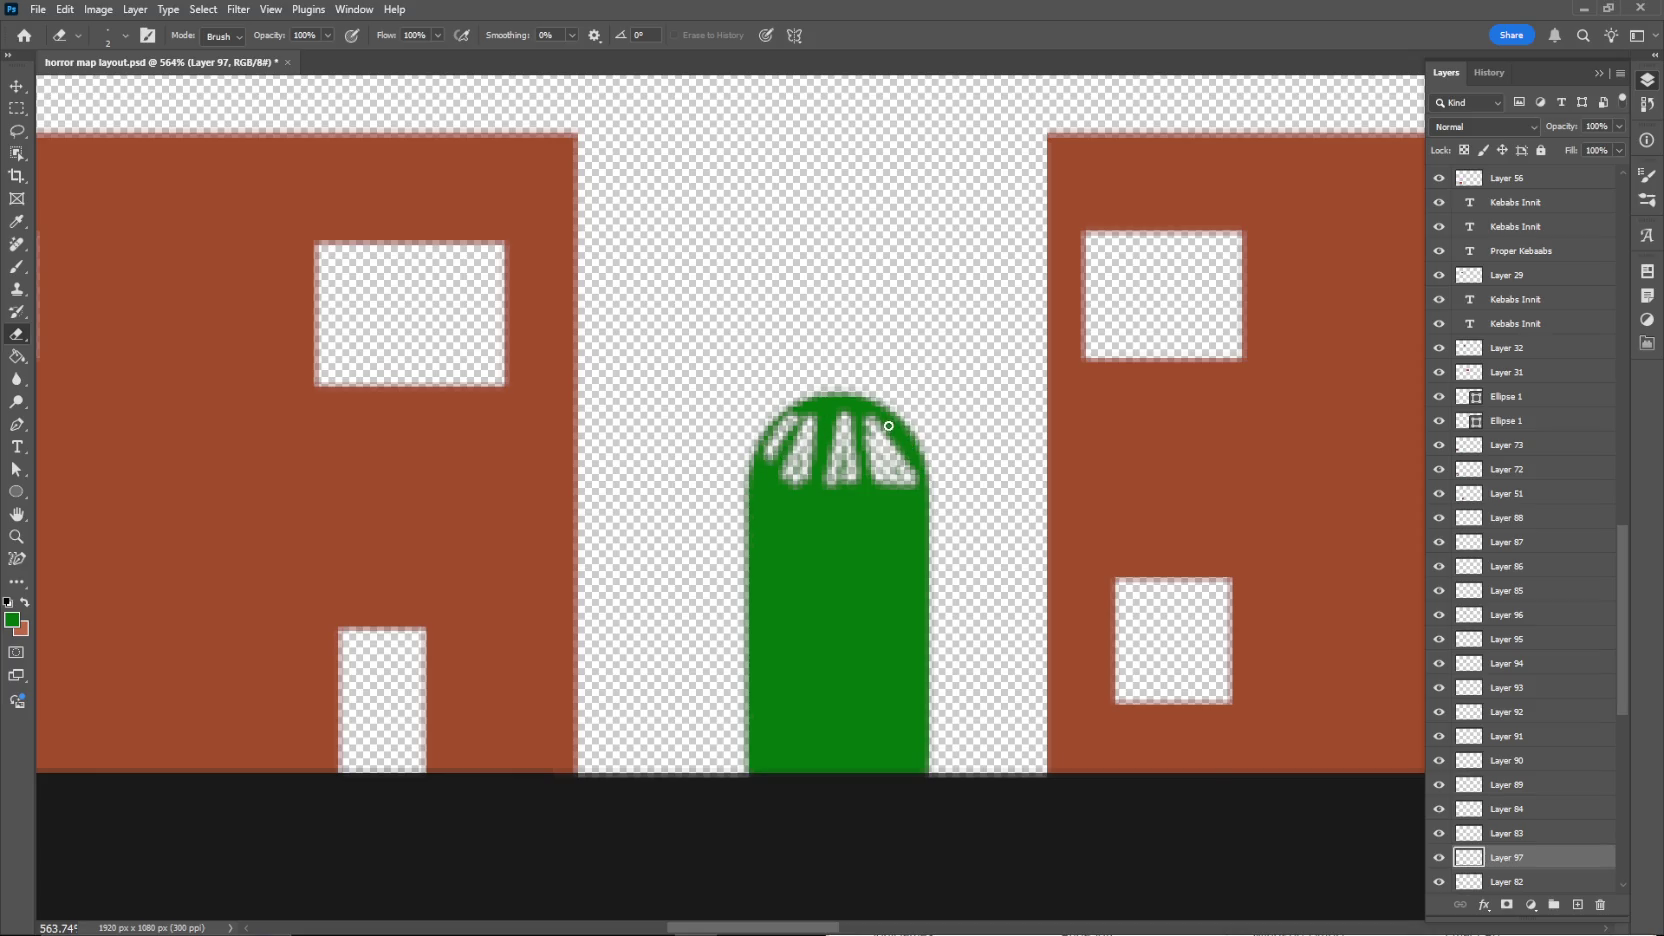
# Zoom back out to view the whole green arch
pyautogui.rightClick(913, 444)
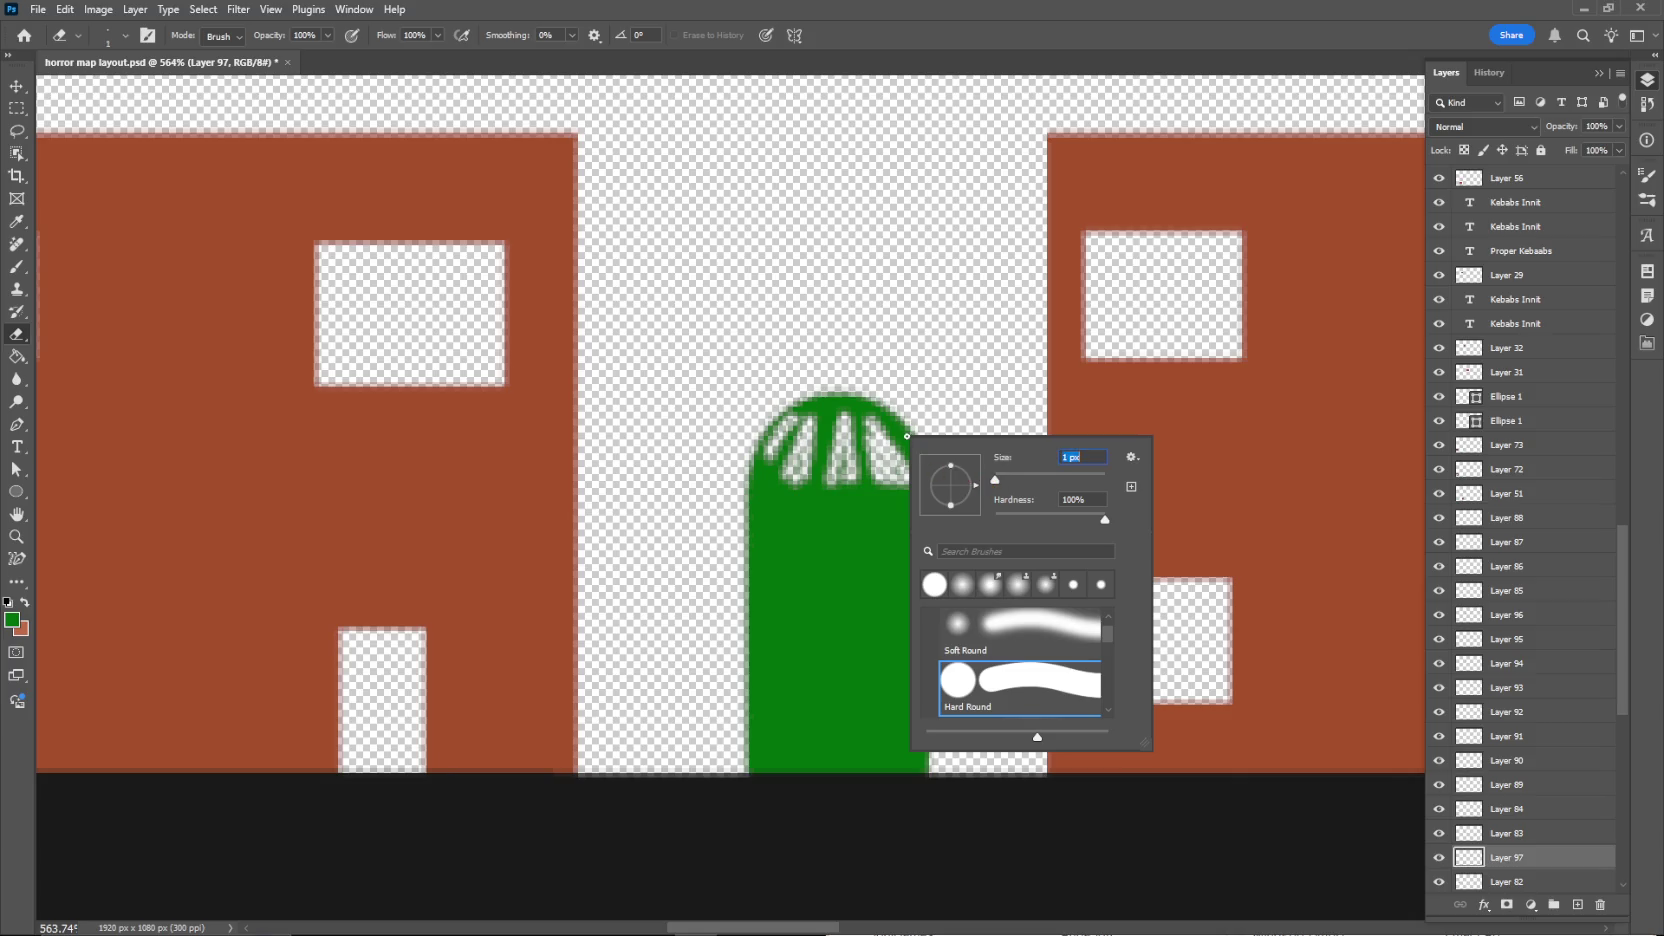
pyautogui.press('Return')
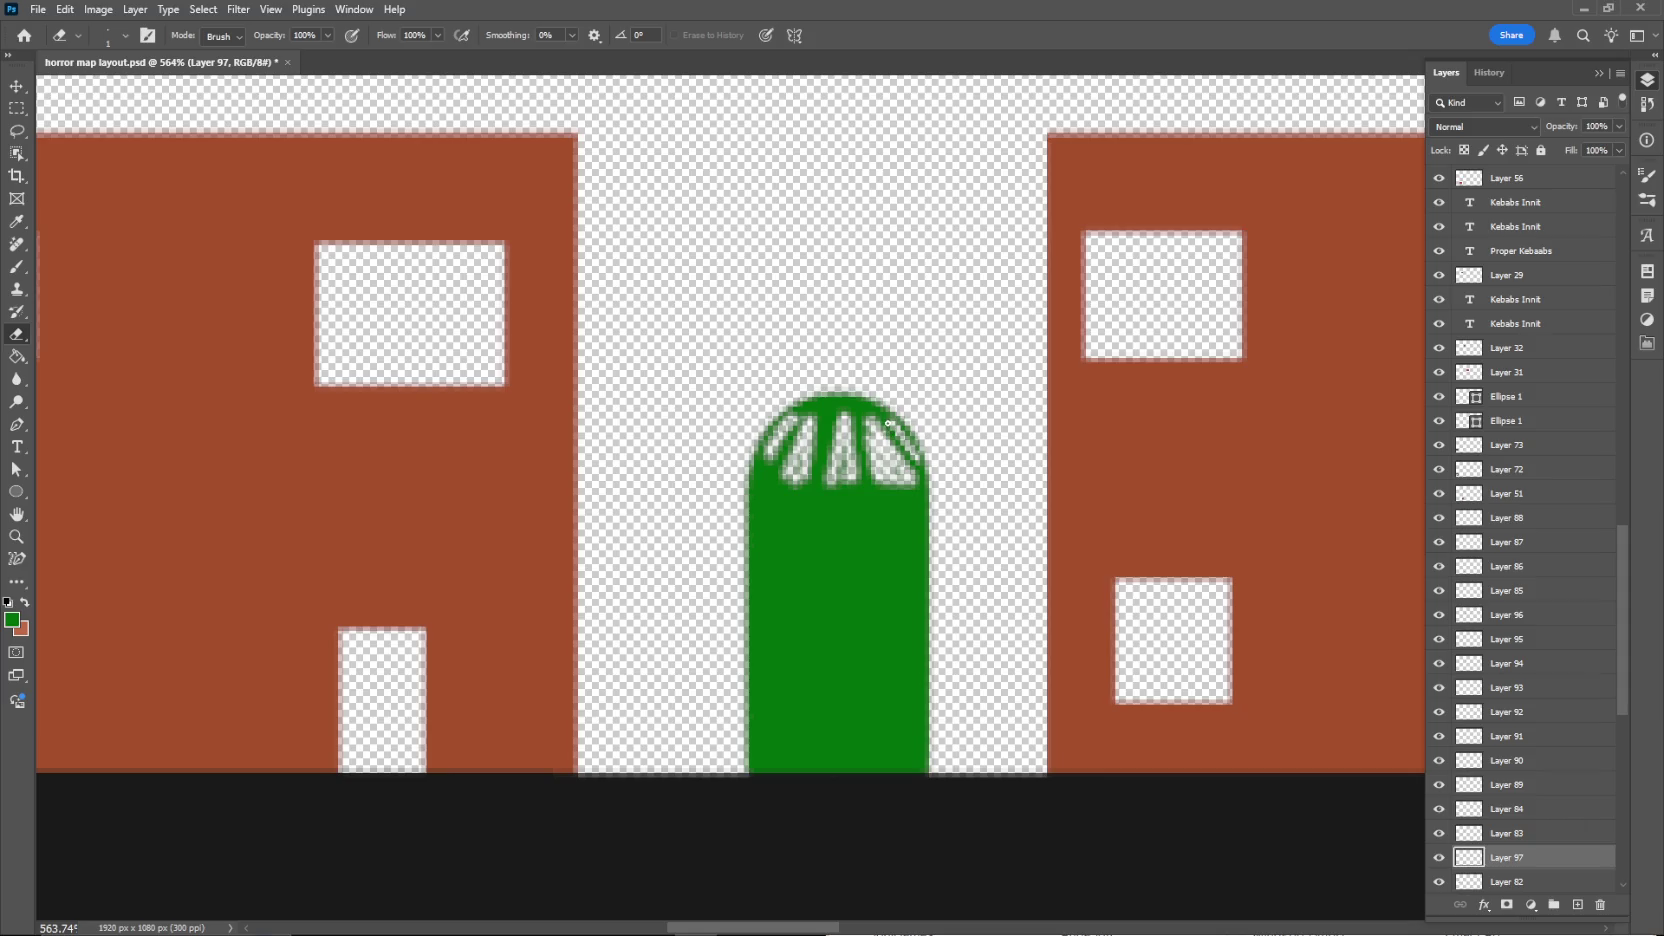
pyautogui.press('z')
pyautogui.moveTo(920, 455)
pyautogui.mouseDown()
pyautogui.moveTo(808, 489)
pyautogui.moveTo(894, 479)
pyautogui.mouseUp()
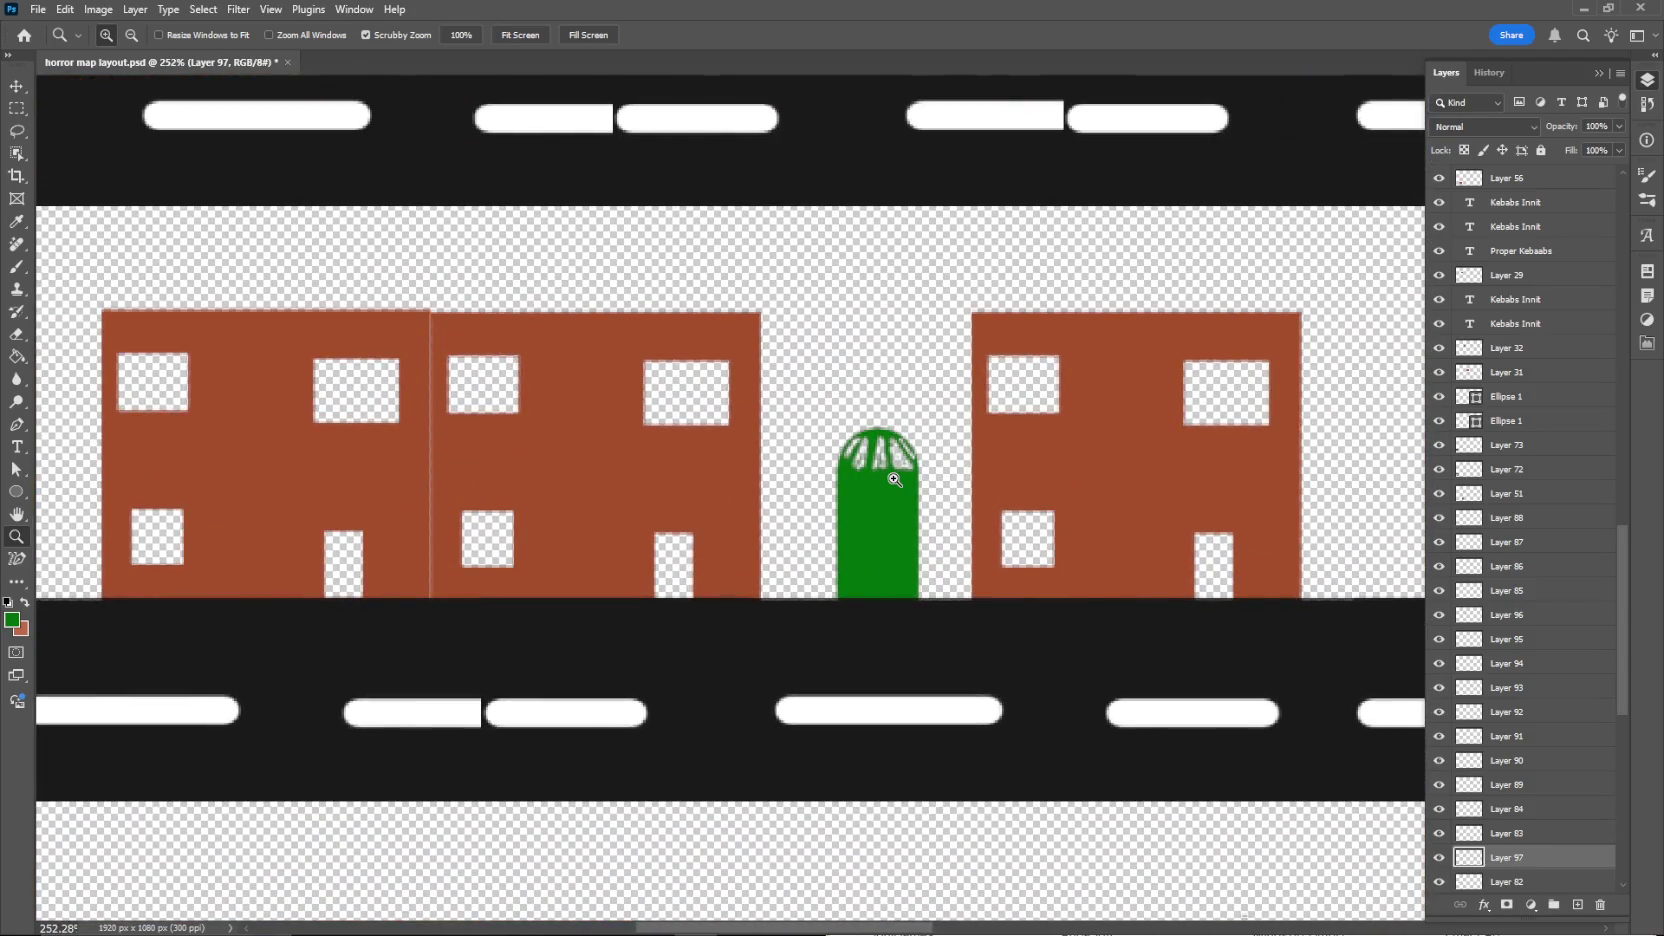
# Duplicate the green kiosk with Ctrl+J and move the copy into the top-row gap
pyautogui.moveTo(894, 479)
pyautogui.mouseDown()
pyautogui.moveTo(862, 454)
pyautogui.moveTo(906, 516)
pyautogui.mouseUp()
pyautogui.press('v')
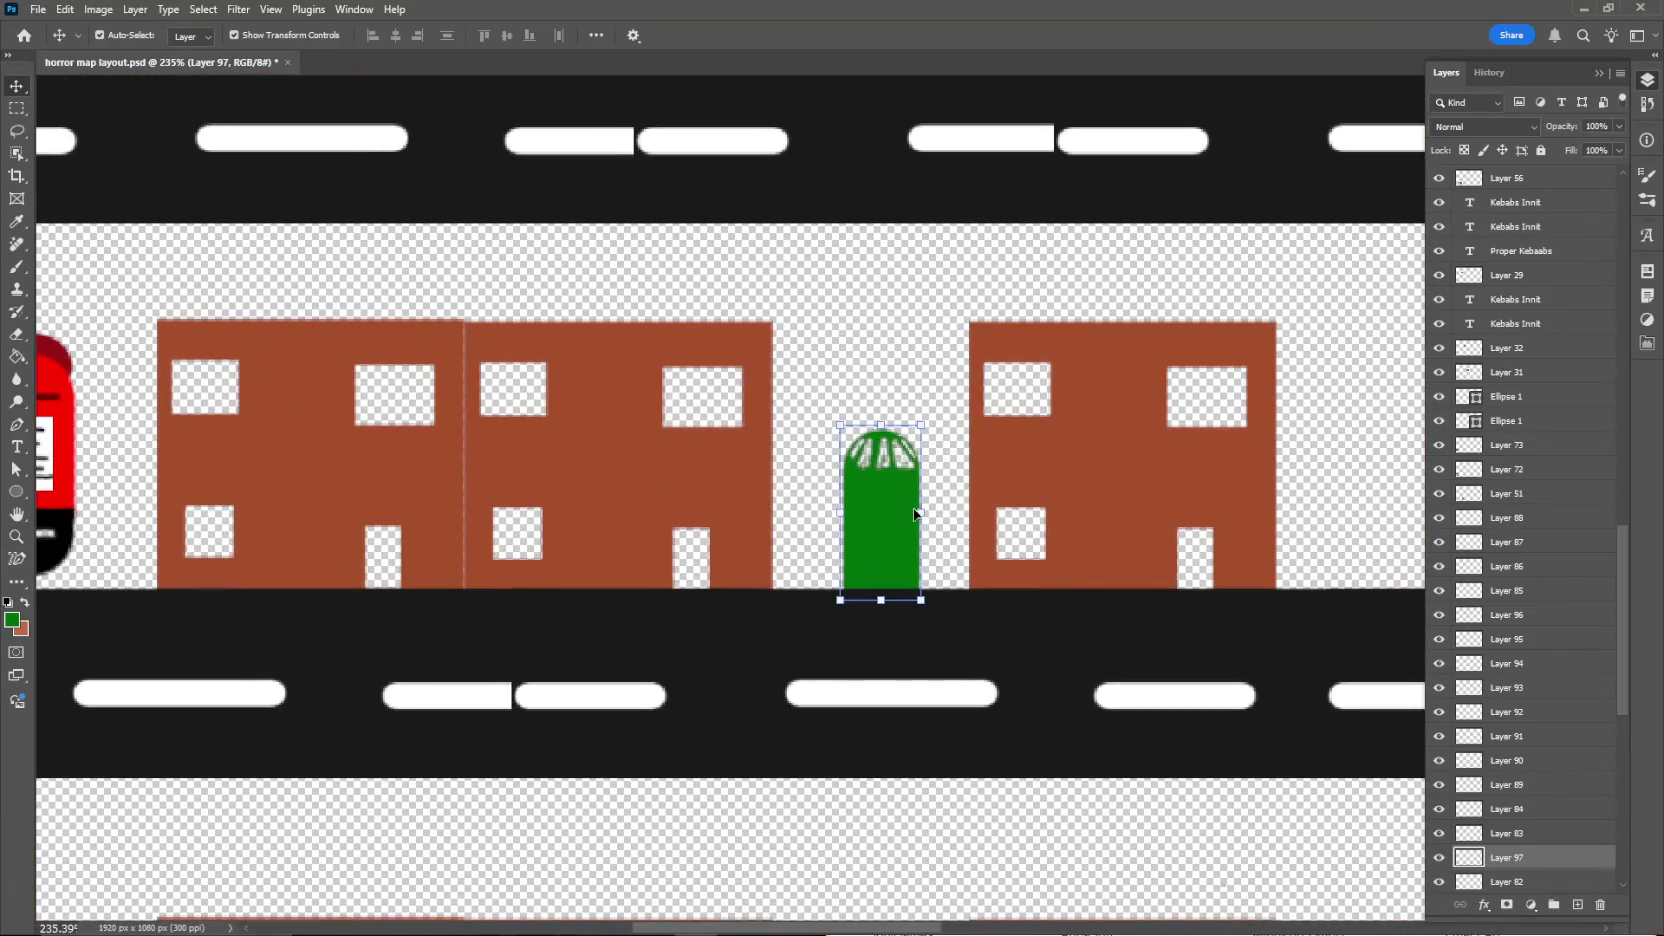
pyautogui.hotkey('ctrl', 'j')
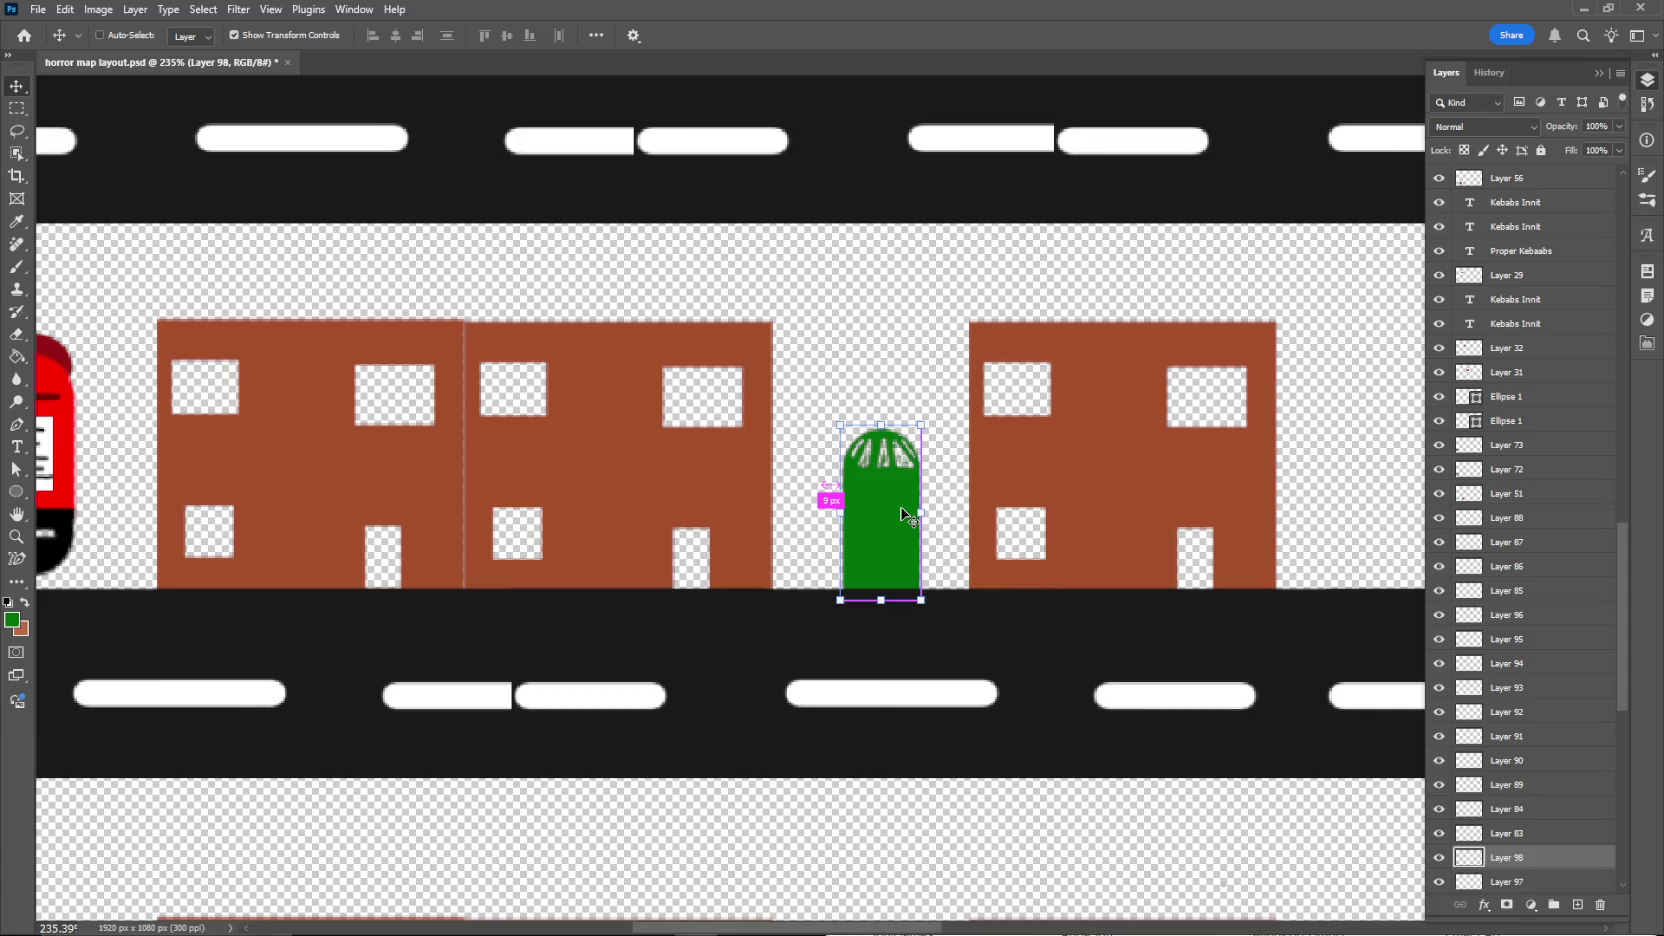
pyautogui.moveTo(909, 513); pyautogui.dragTo(1185, 512)
pyautogui.hotkey('ctrl', 'z')
pyautogui.moveTo(897, 513)
pyautogui.mouseDown()
pyautogui.moveTo(1390, 515)
pyautogui.moveTo(1290, 517)
pyautogui.moveTo(1153, 193)
pyautogui.mouseUp()
# Zoom out and pan to bring more of the map into view
pyautogui.press('z')
pyautogui.press('v')
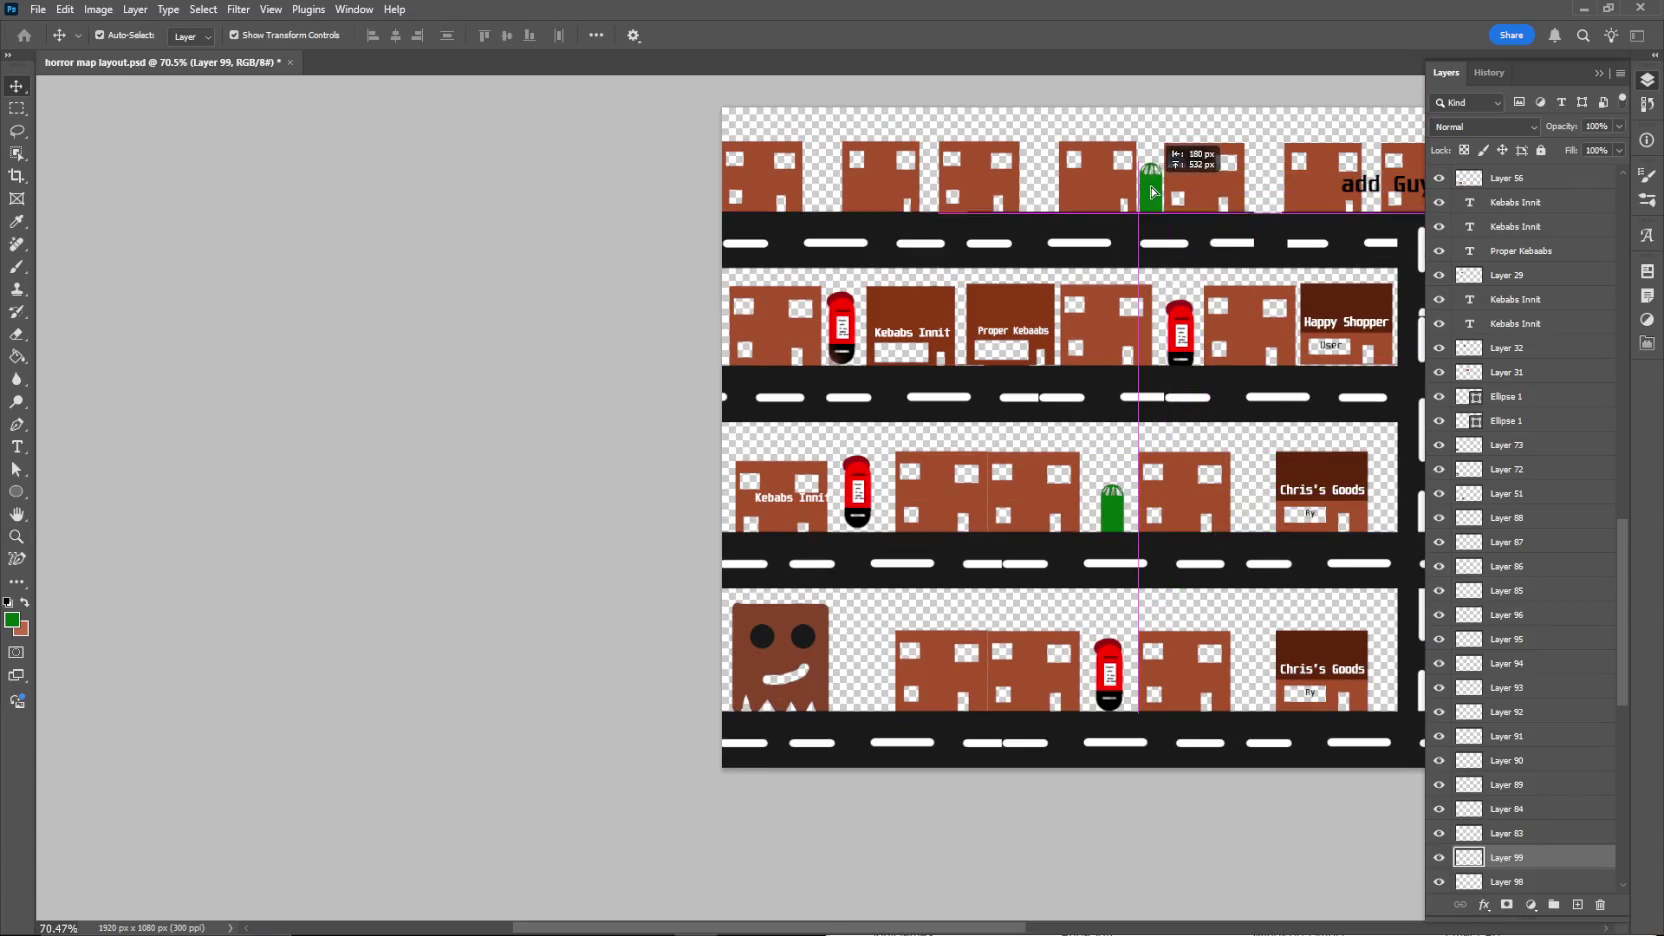
pyautogui.press('z')
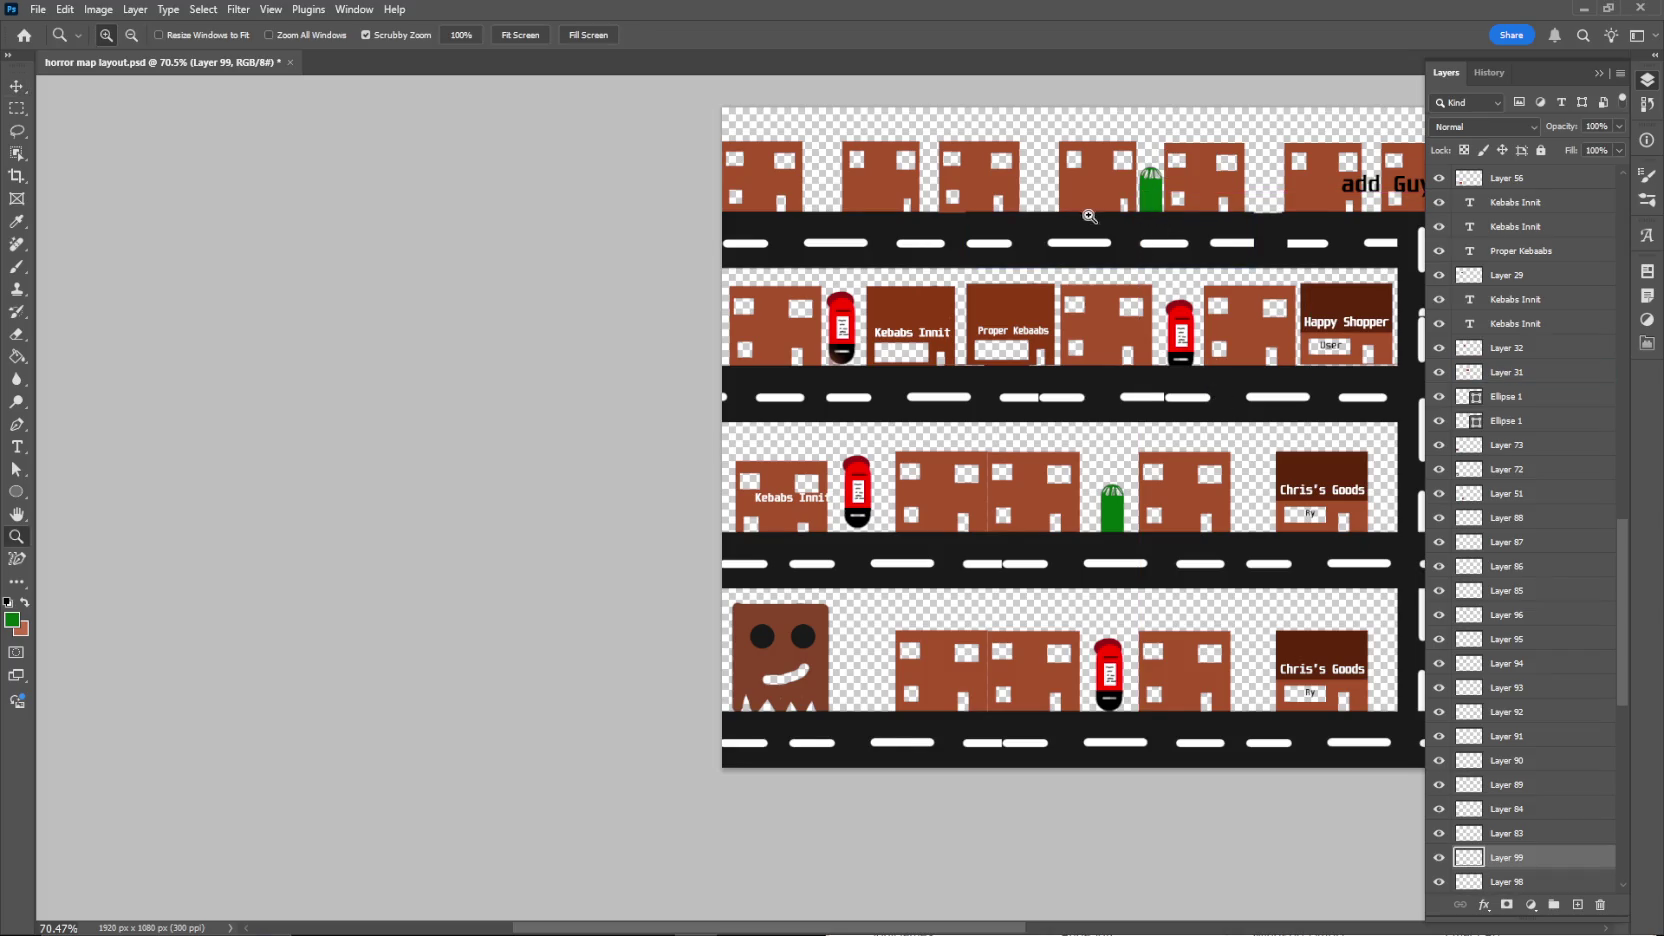
pyautogui.scroll(-2, 1089, 216)
pyautogui.scroll(1, 1150, 210)
pyautogui.scroll(1, 1170, 206)
pyautogui.scroll(1, 1178, 205)
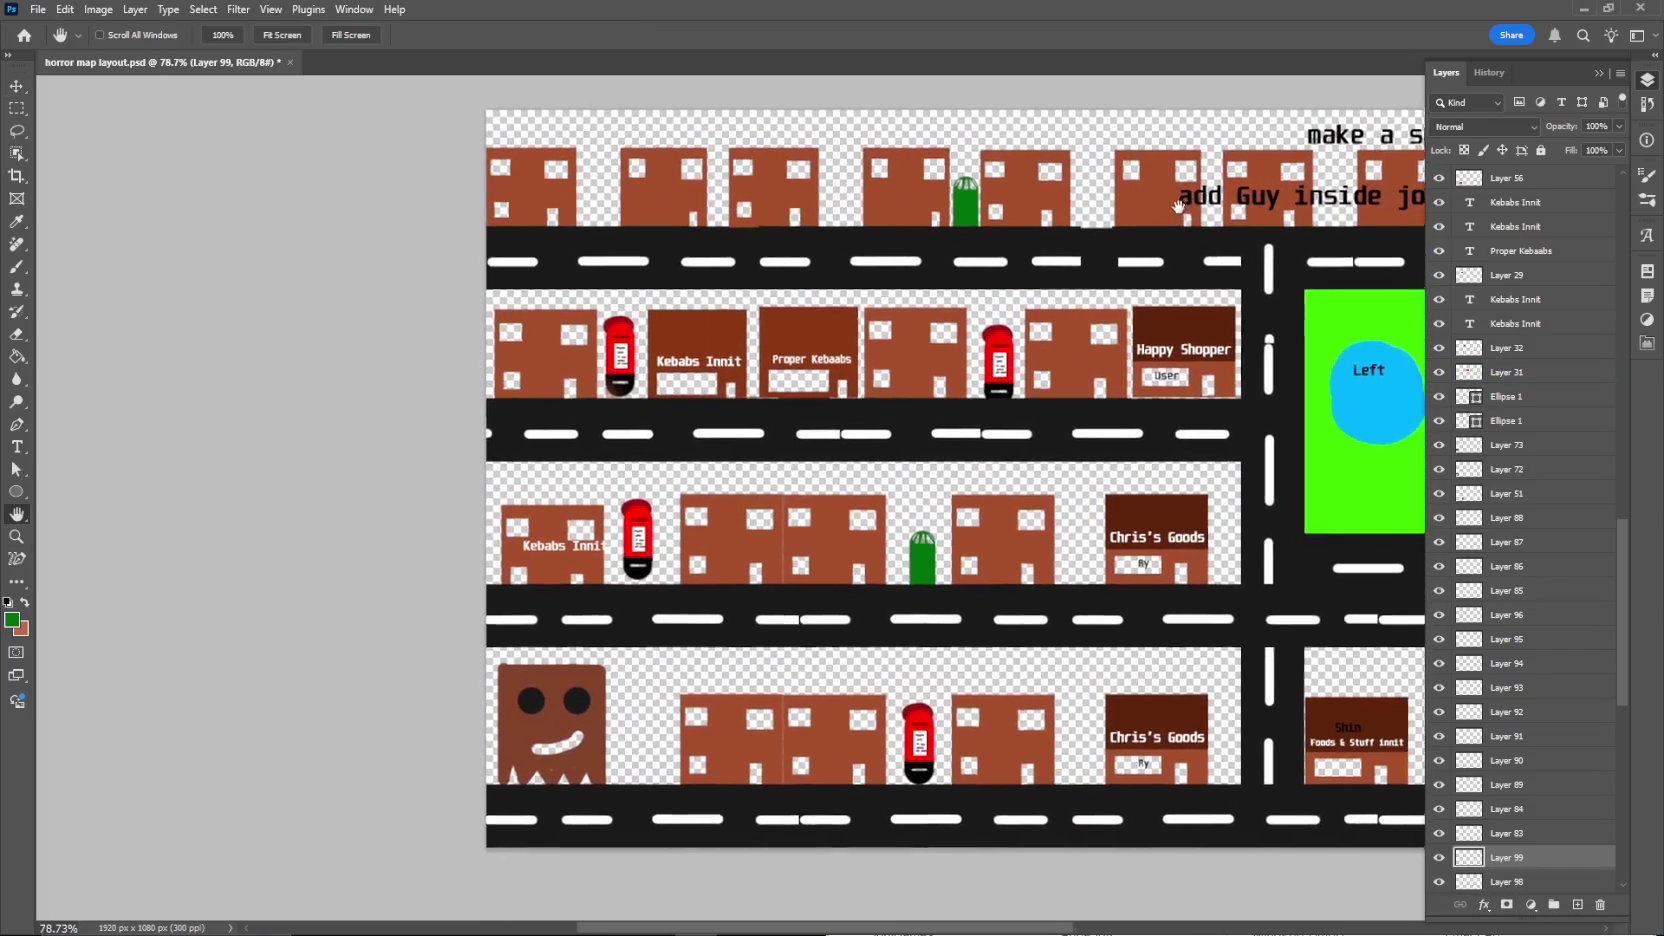
pyautogui.moveTo(1178, 205); pyautogui.dragTo(1038, 280)
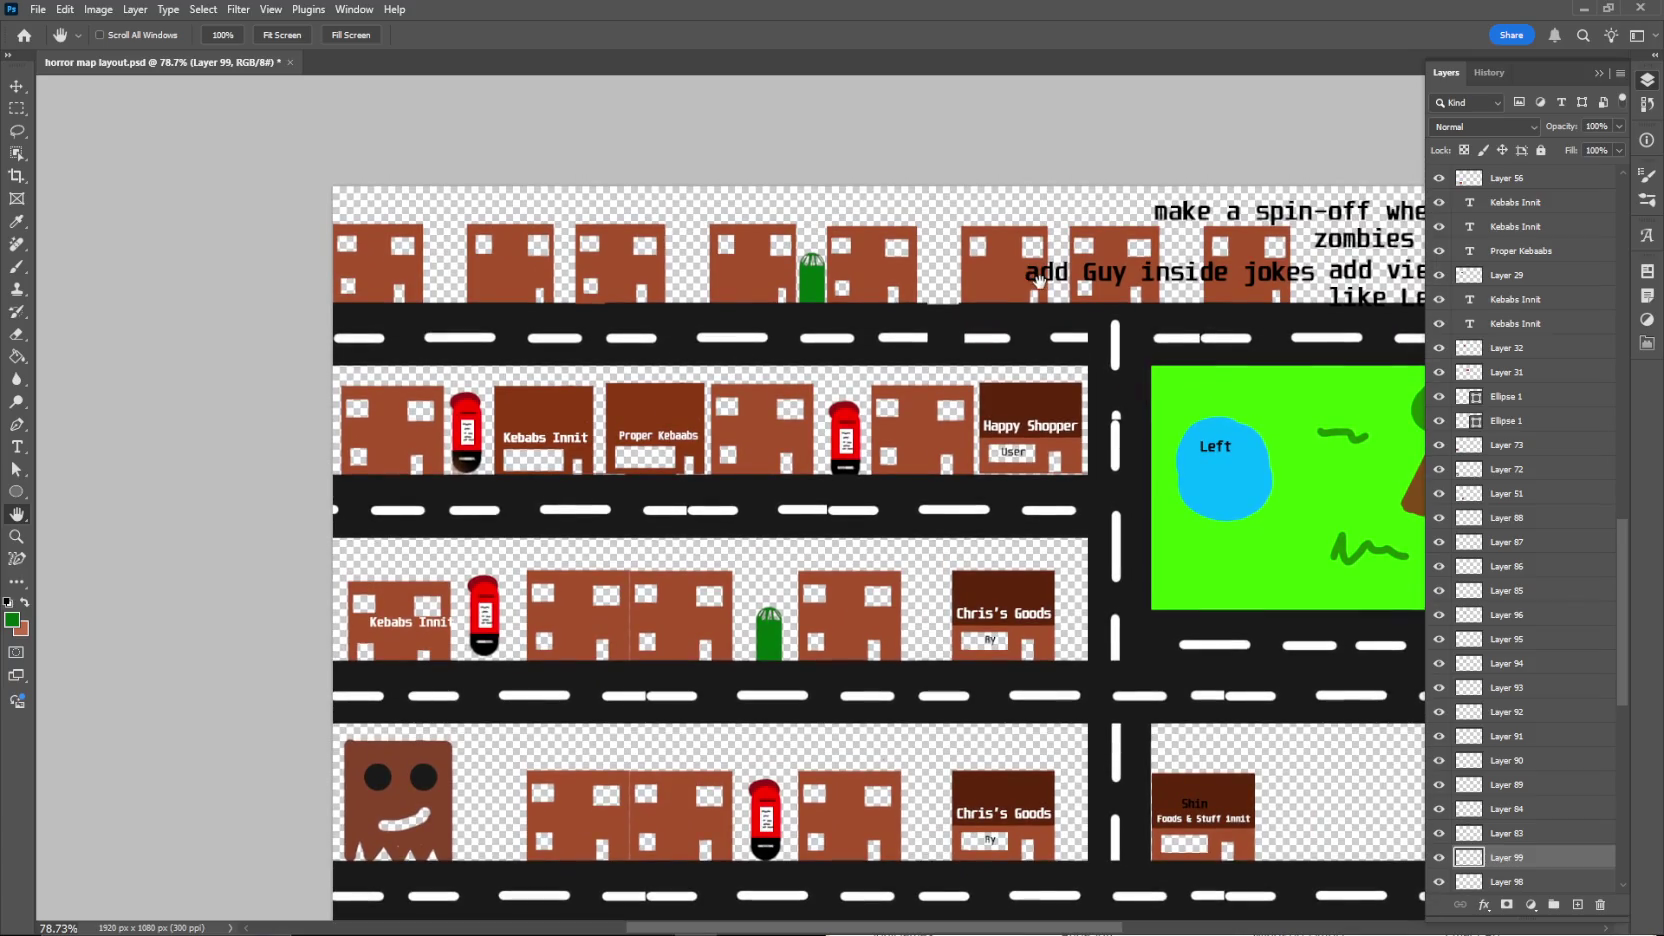
pyautogui.press('v')
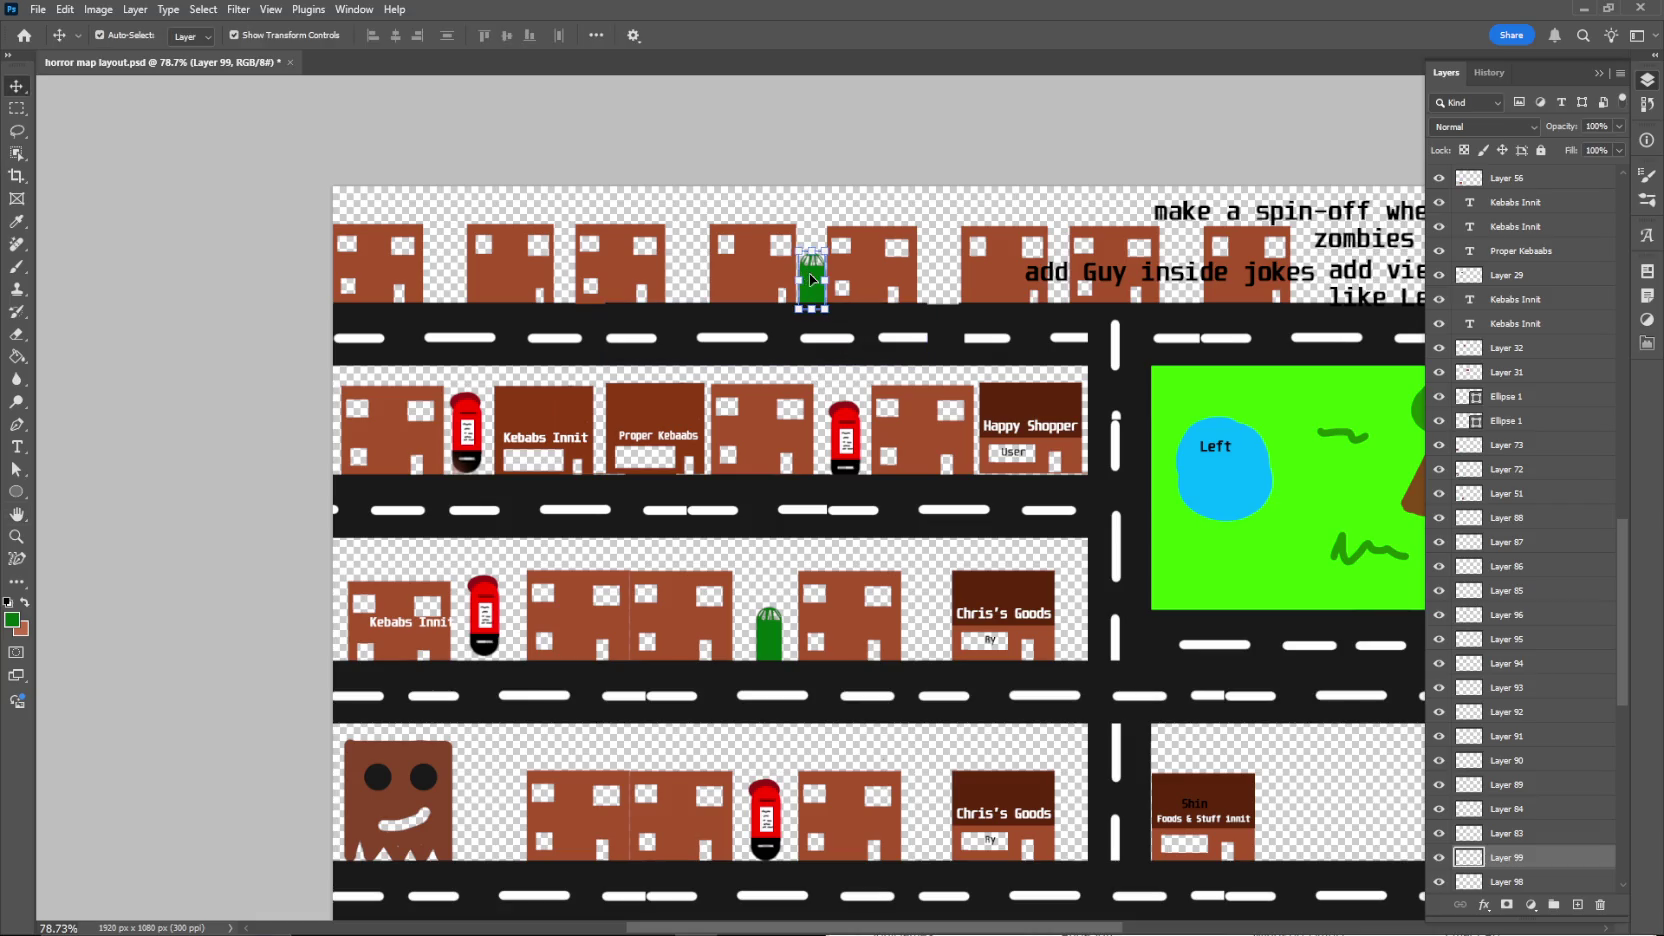
# Deselect the kiosk copy and save the map file
pyautogui.scroll(-4, 950, 200)
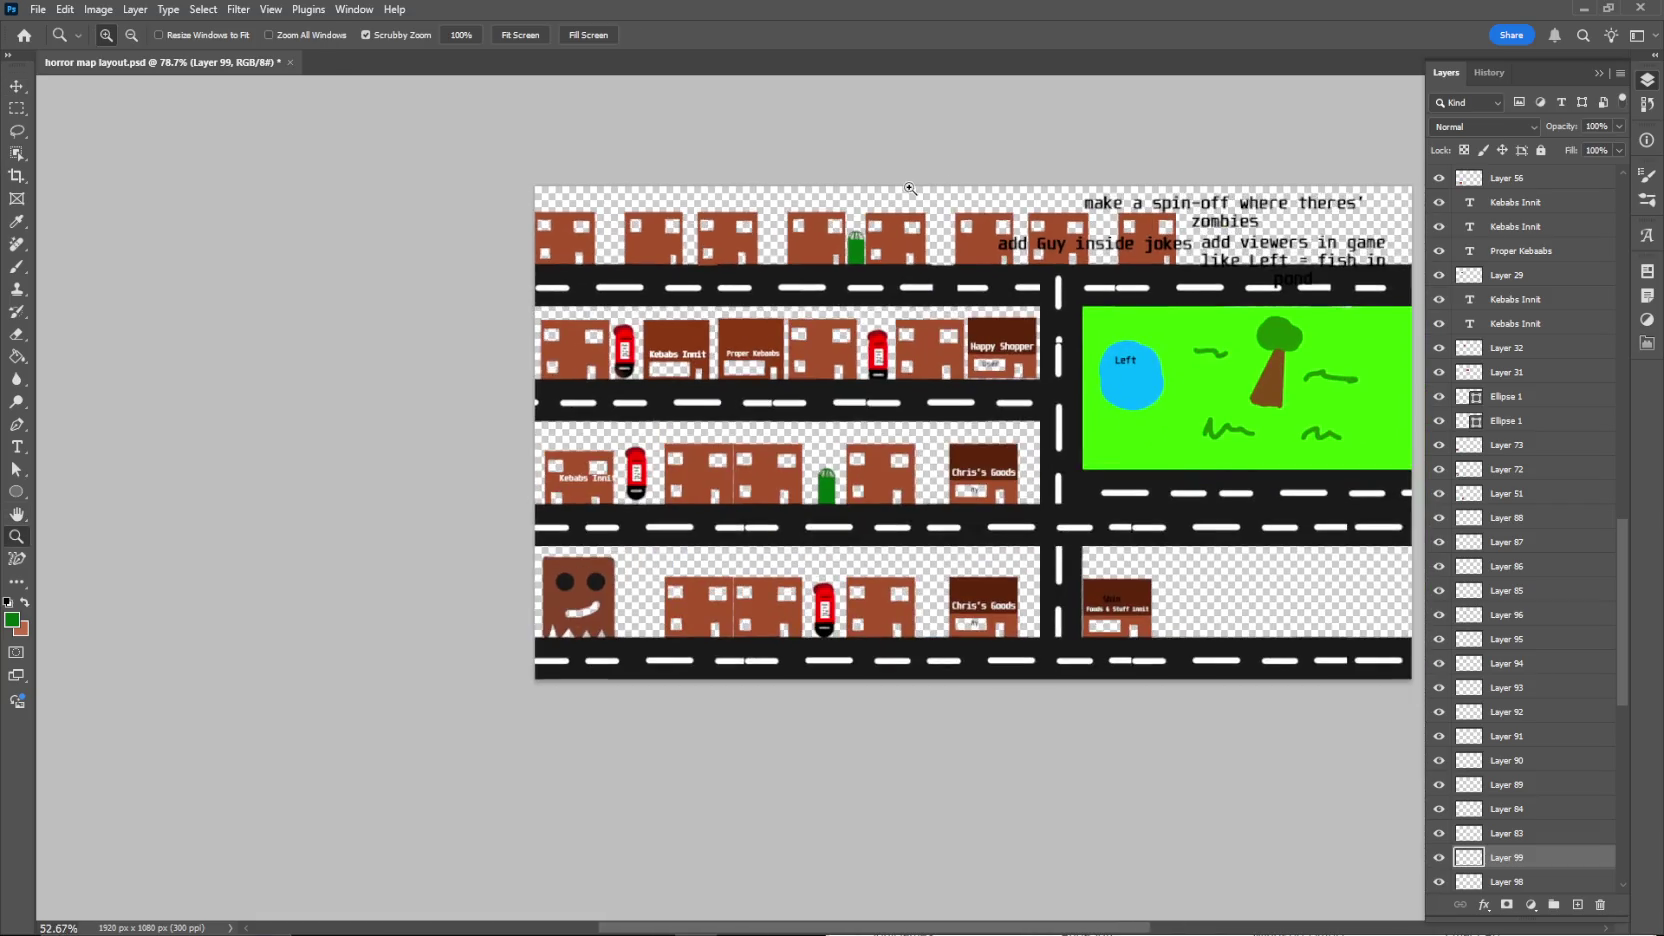
pyautogui.click(955, 190)
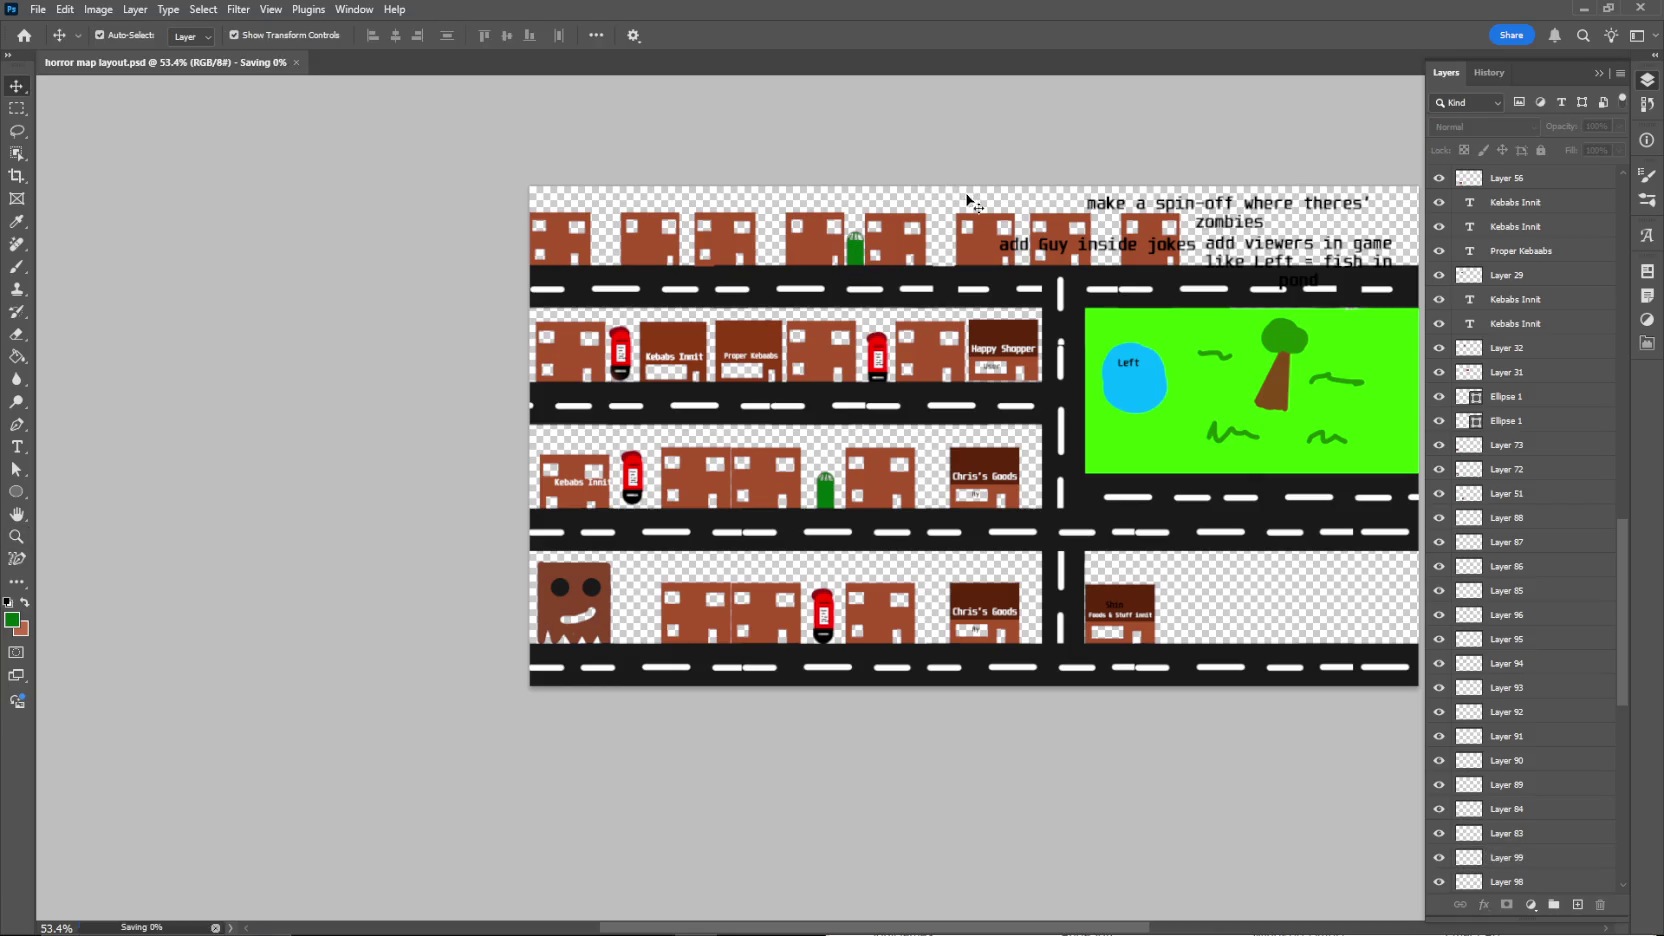
pyautogui.press('h')
pyautogui.moveTo(952, 193); pyautogui.dragTo(830, 226)
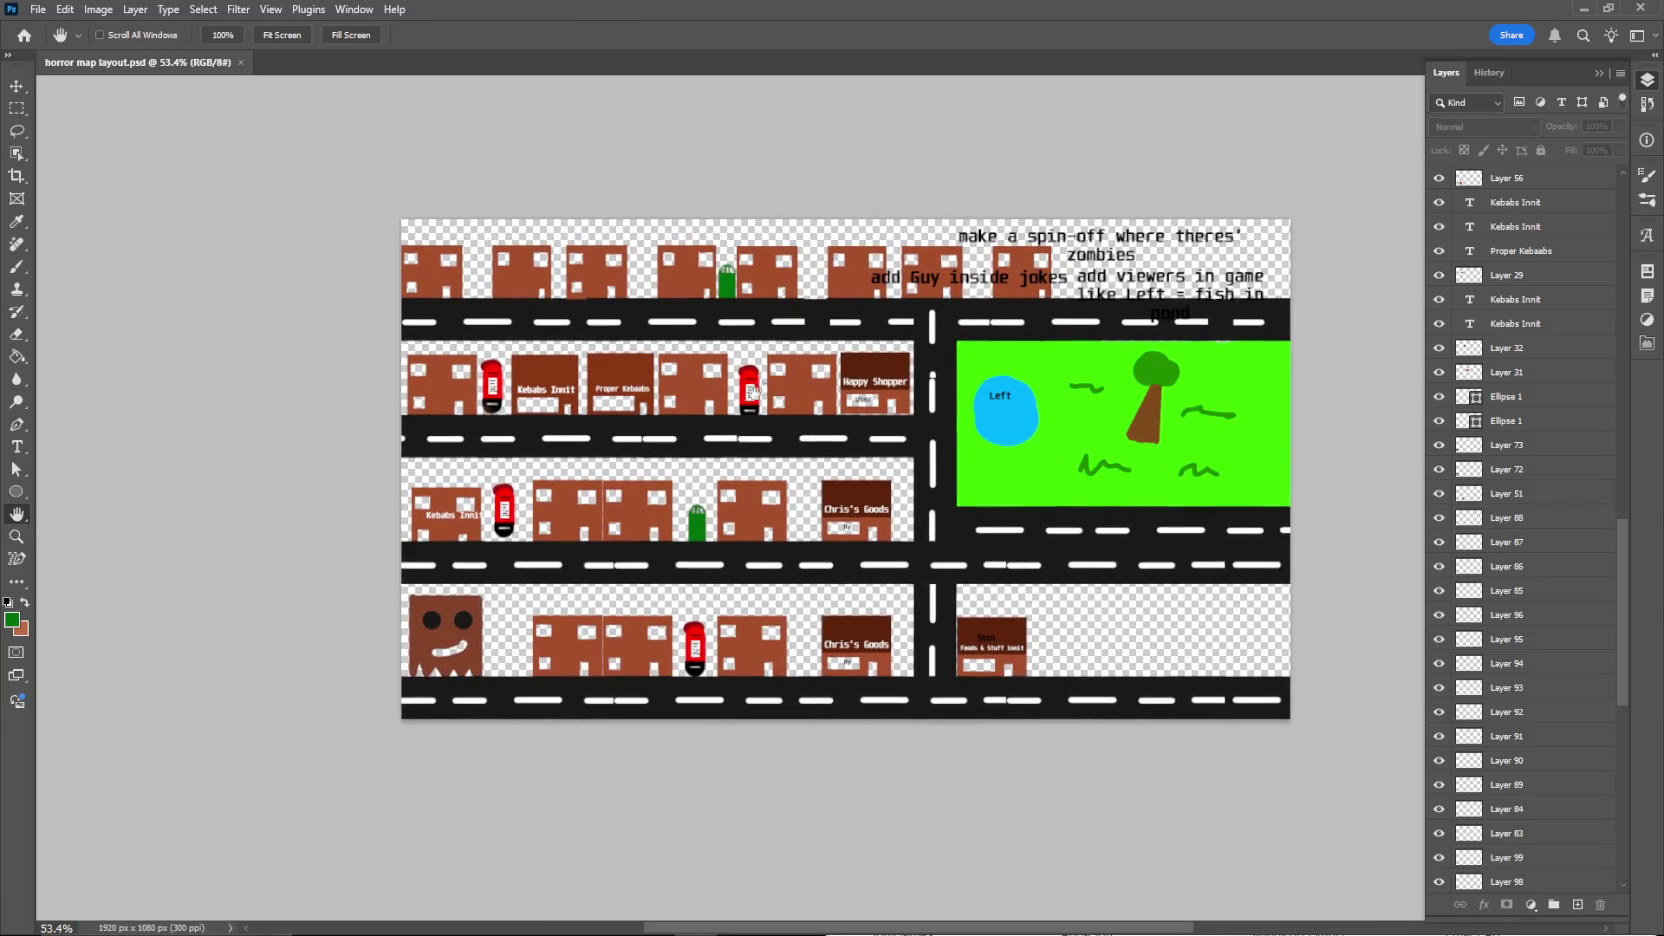
# Nudge the red post box beside Kebabs Innit slightly lower
pyautogui.press('z')
pyautogui.moveTo(545, 577)
pyautogui.mouseDown()
pyautogui.moveTo(560, 565)
pyautogui.moveTo(541, 580)
pyautogui.mouseUp()
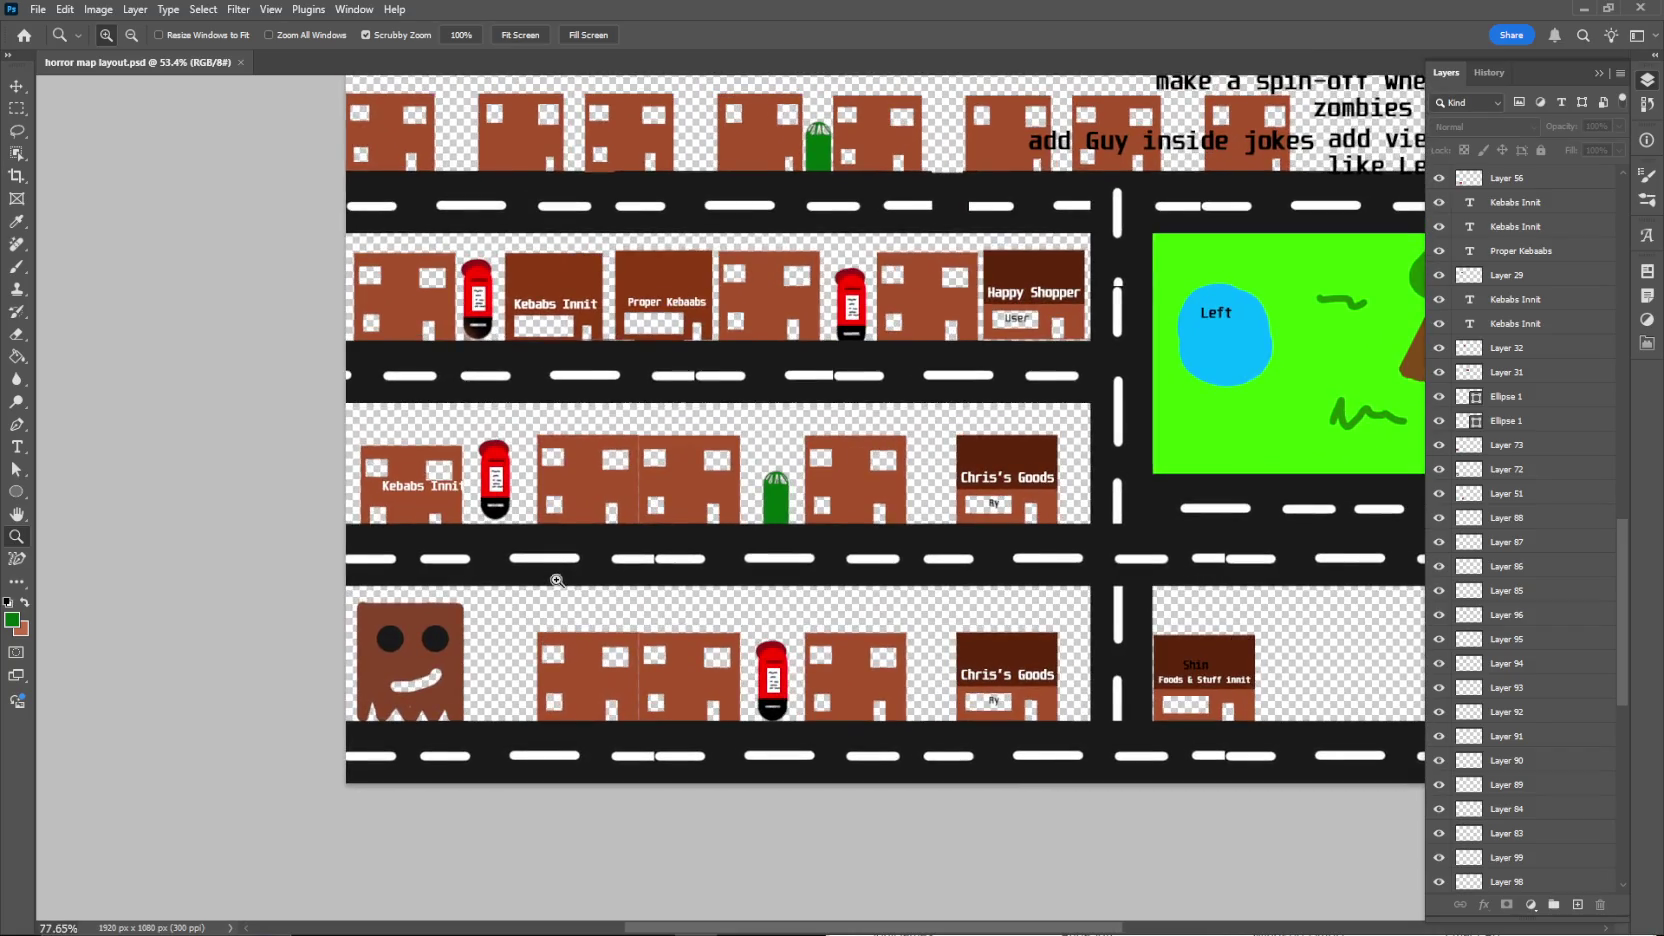
pyautogui.scroll(2, 541, 580)
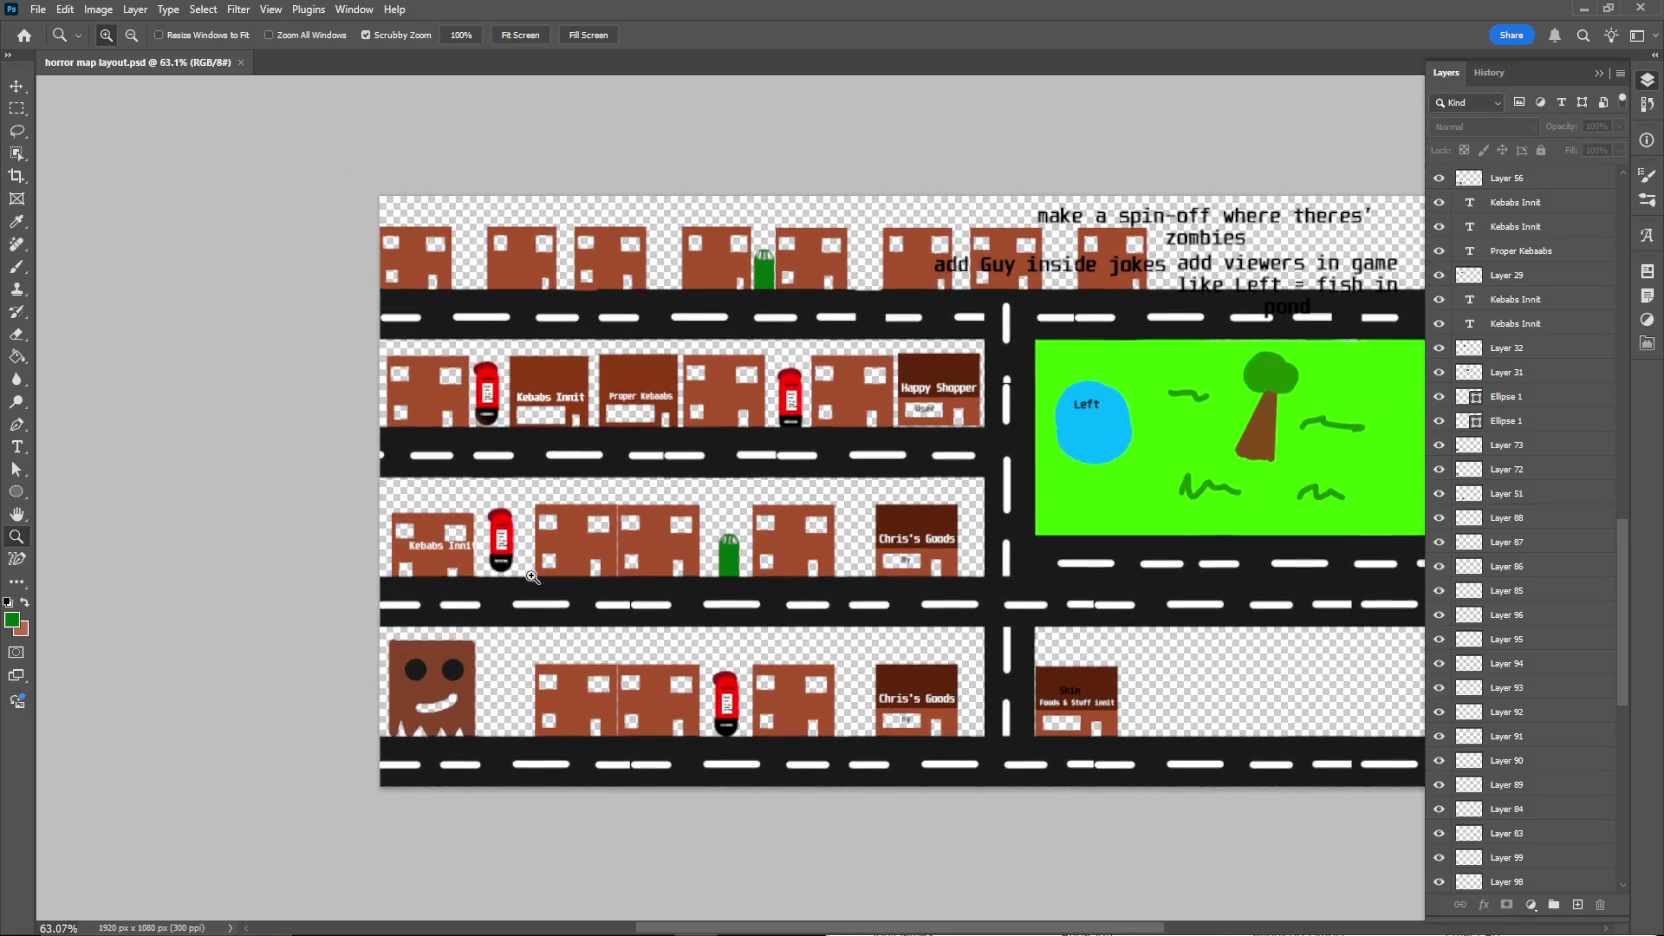
pyautogui.press('v')
pyautogui.click(503, 520)
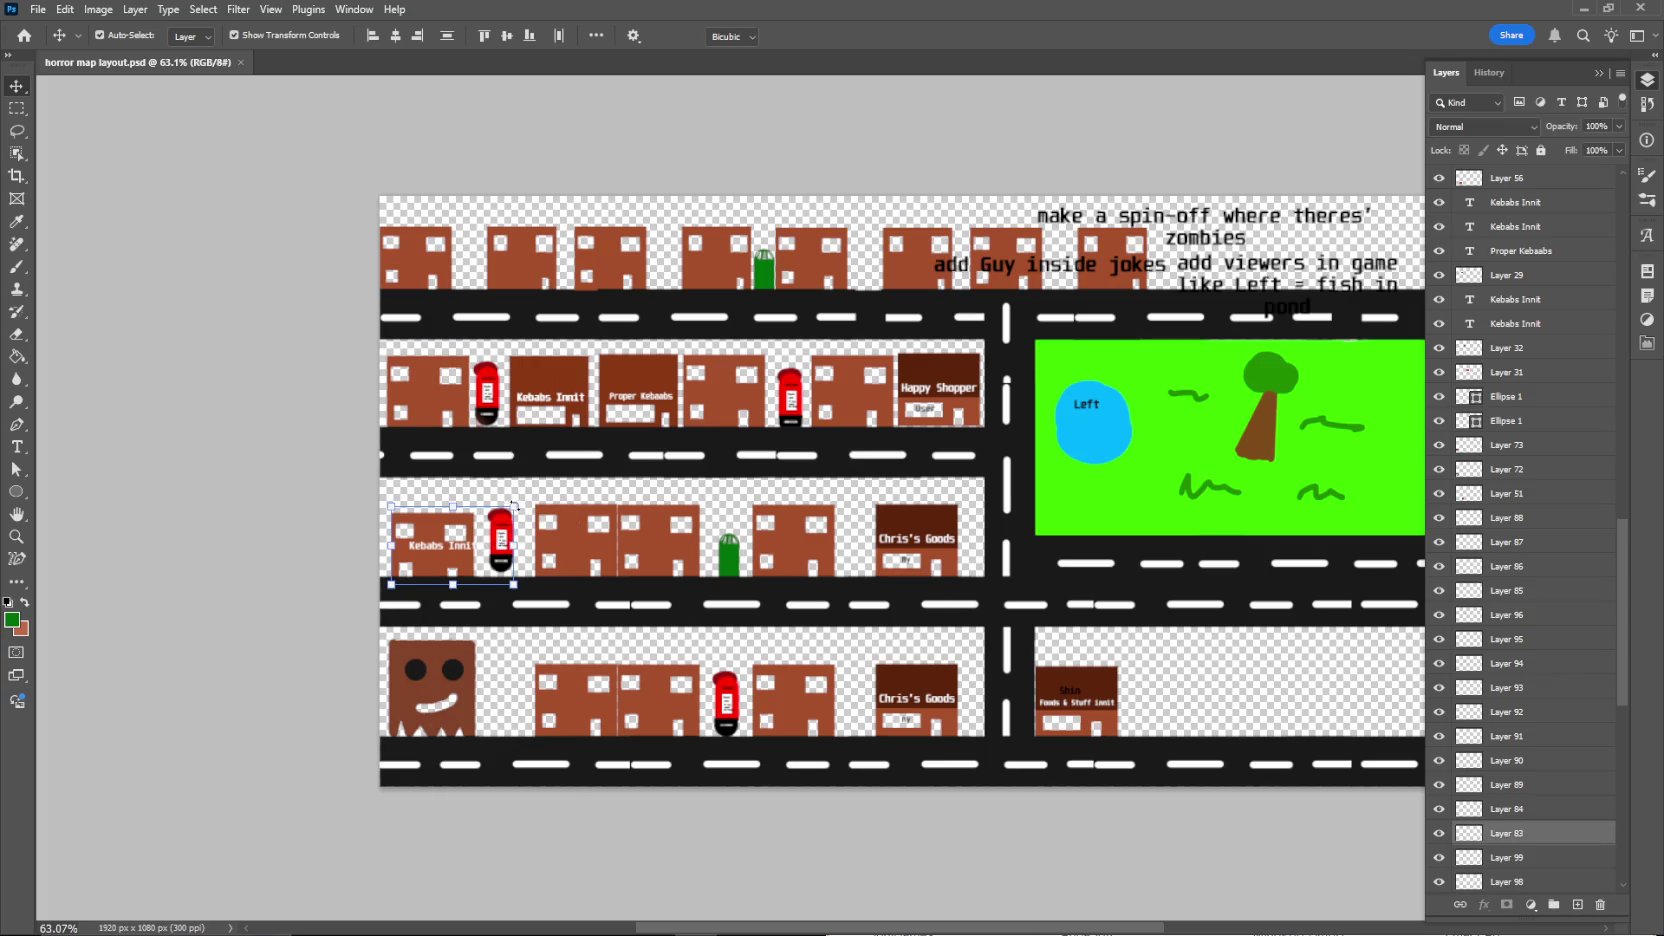
pyautogui.hotkey('ctrl', 't')
pyautogui.press('Return')
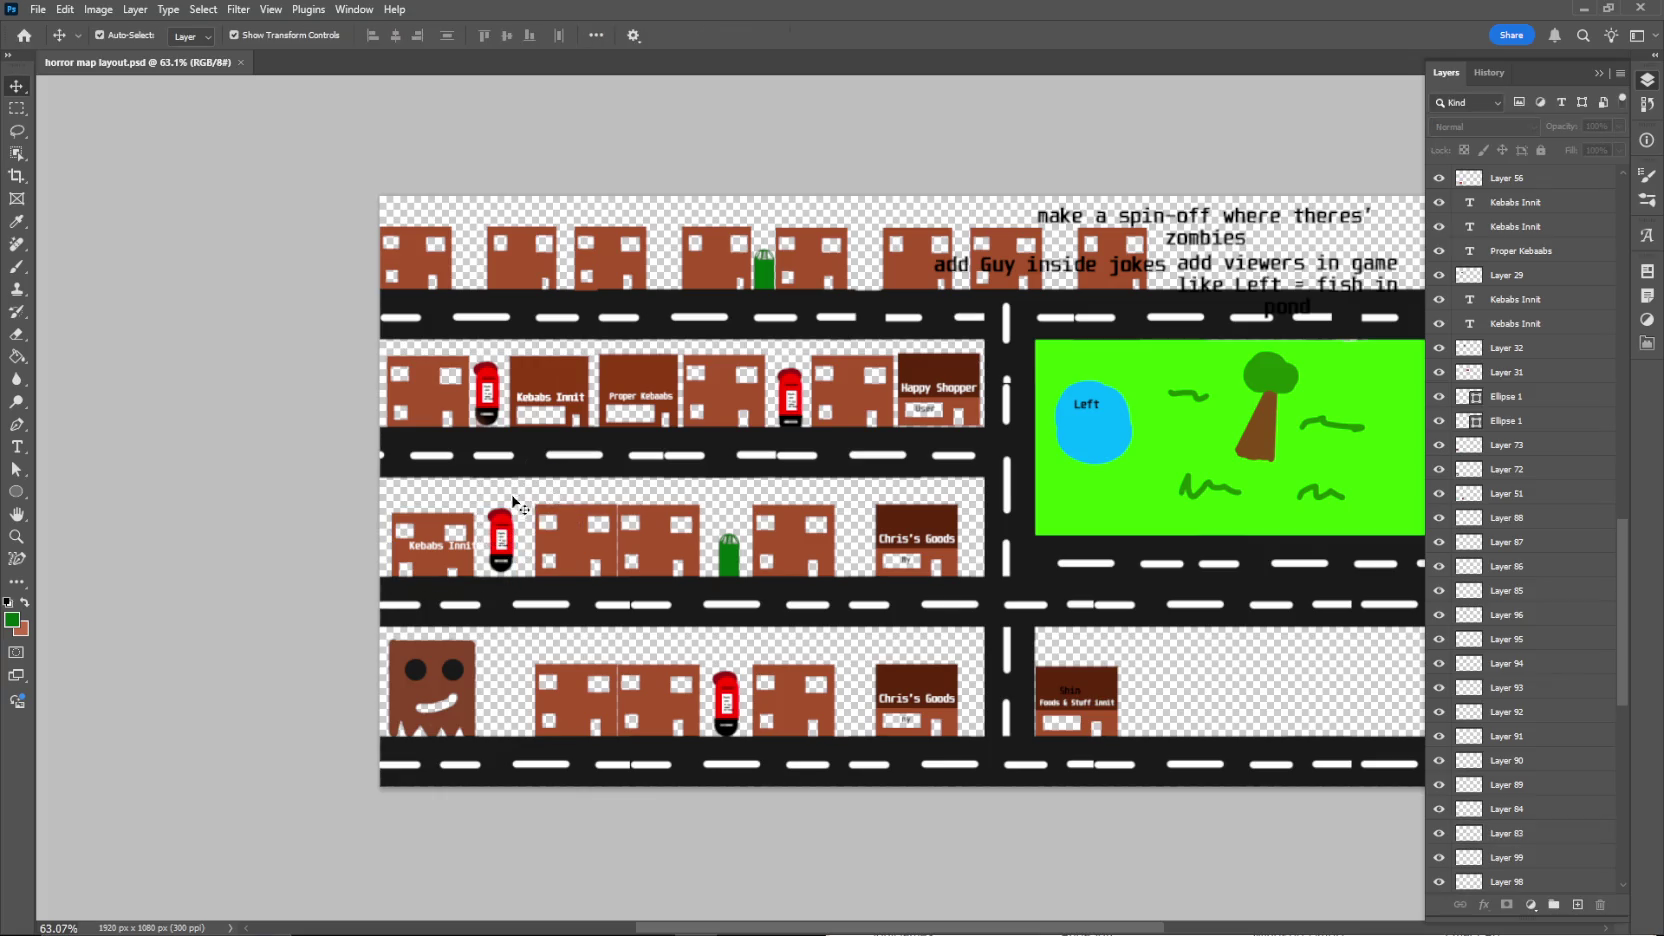
pyautogui.click(503, 530)
pyautogui.moveTo(508, 530); pyautogui.dragTo(510, 574)
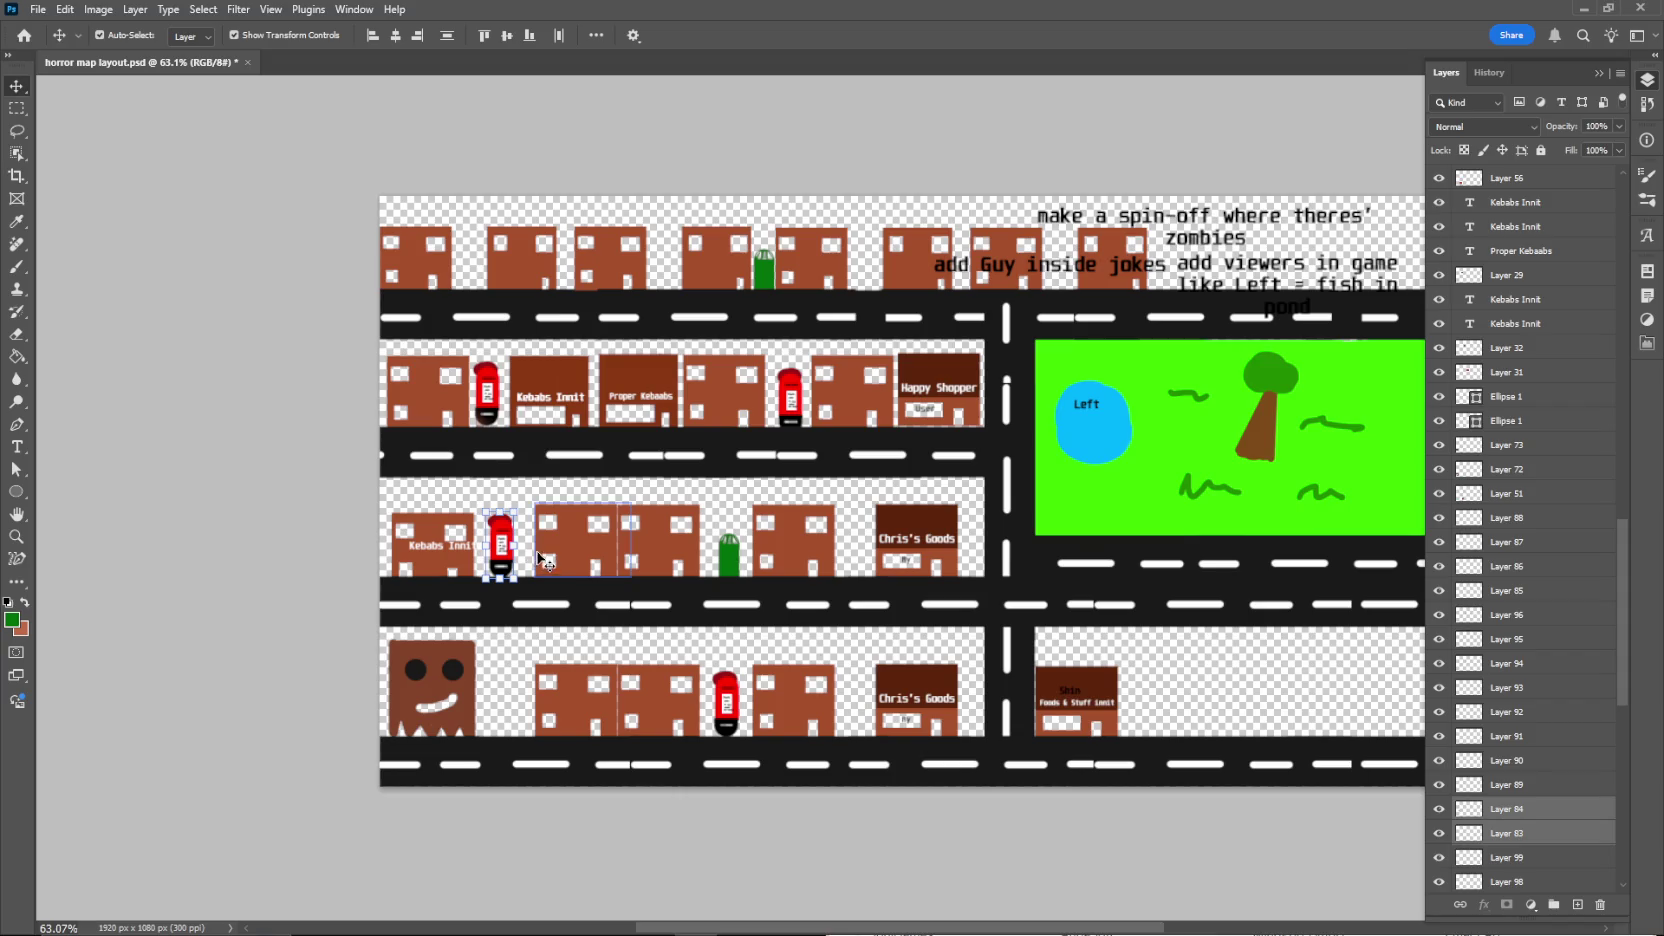
pyautogui.press('z')
pyautogui.scroll(-1, 789, 414)
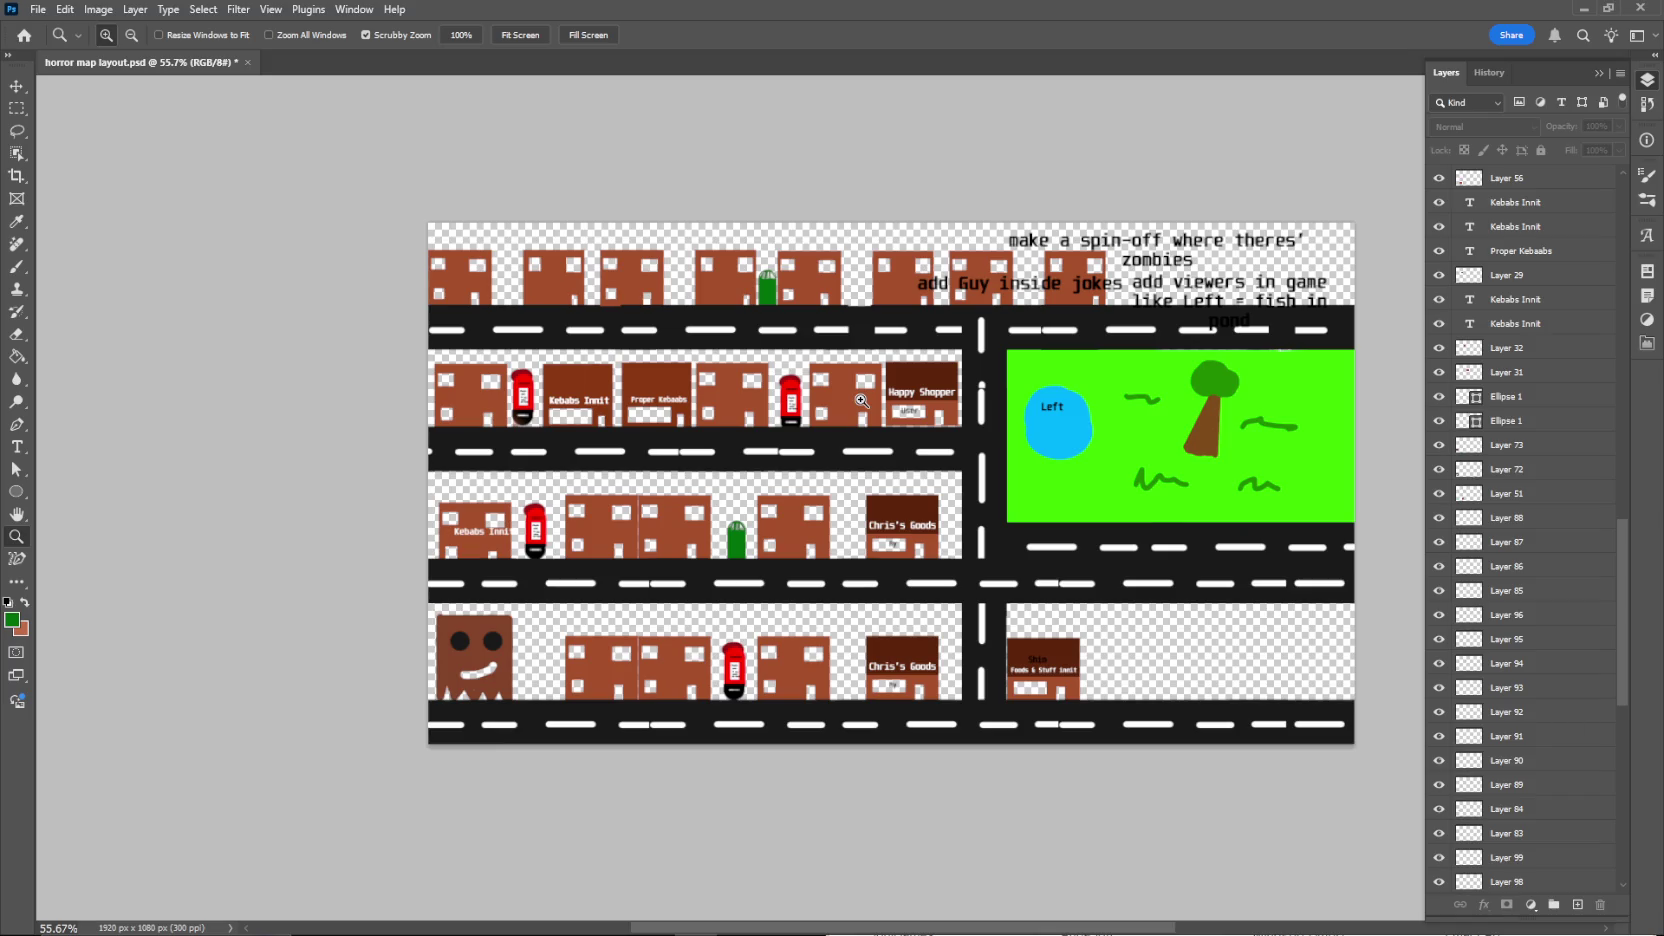
# Select Group 1 and set the foreground colour to near-black #181818
pyautogui.moveTo(775, 407); pyautogui.dragTo(1173, 831)
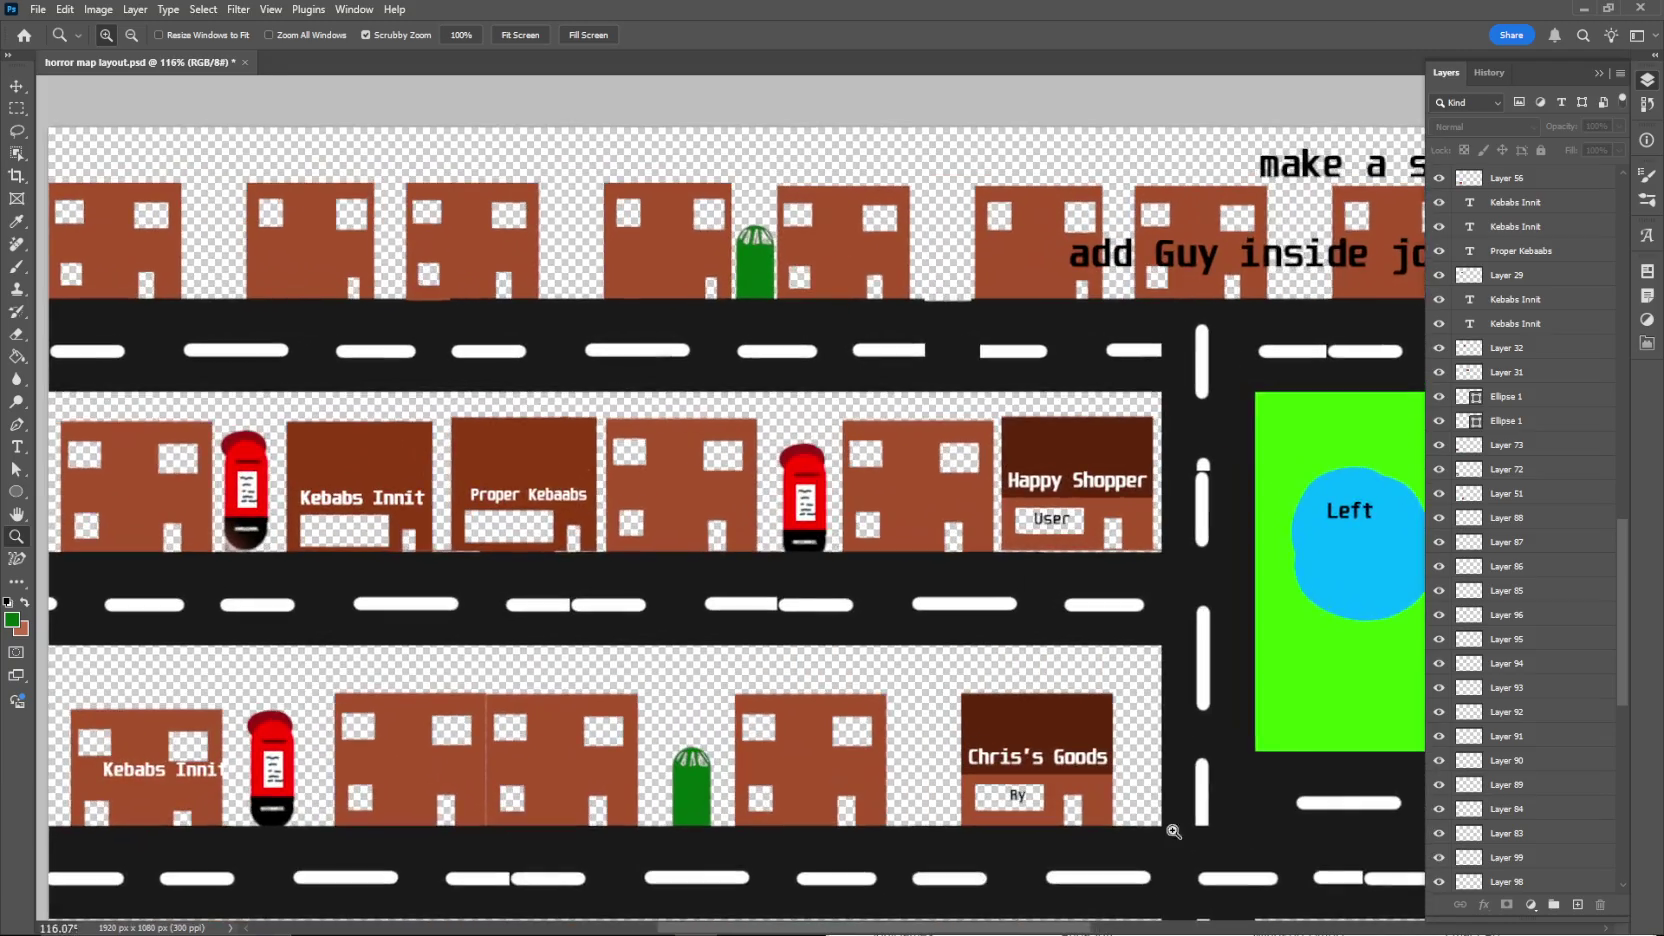
pyautogui.click(1553, 905)
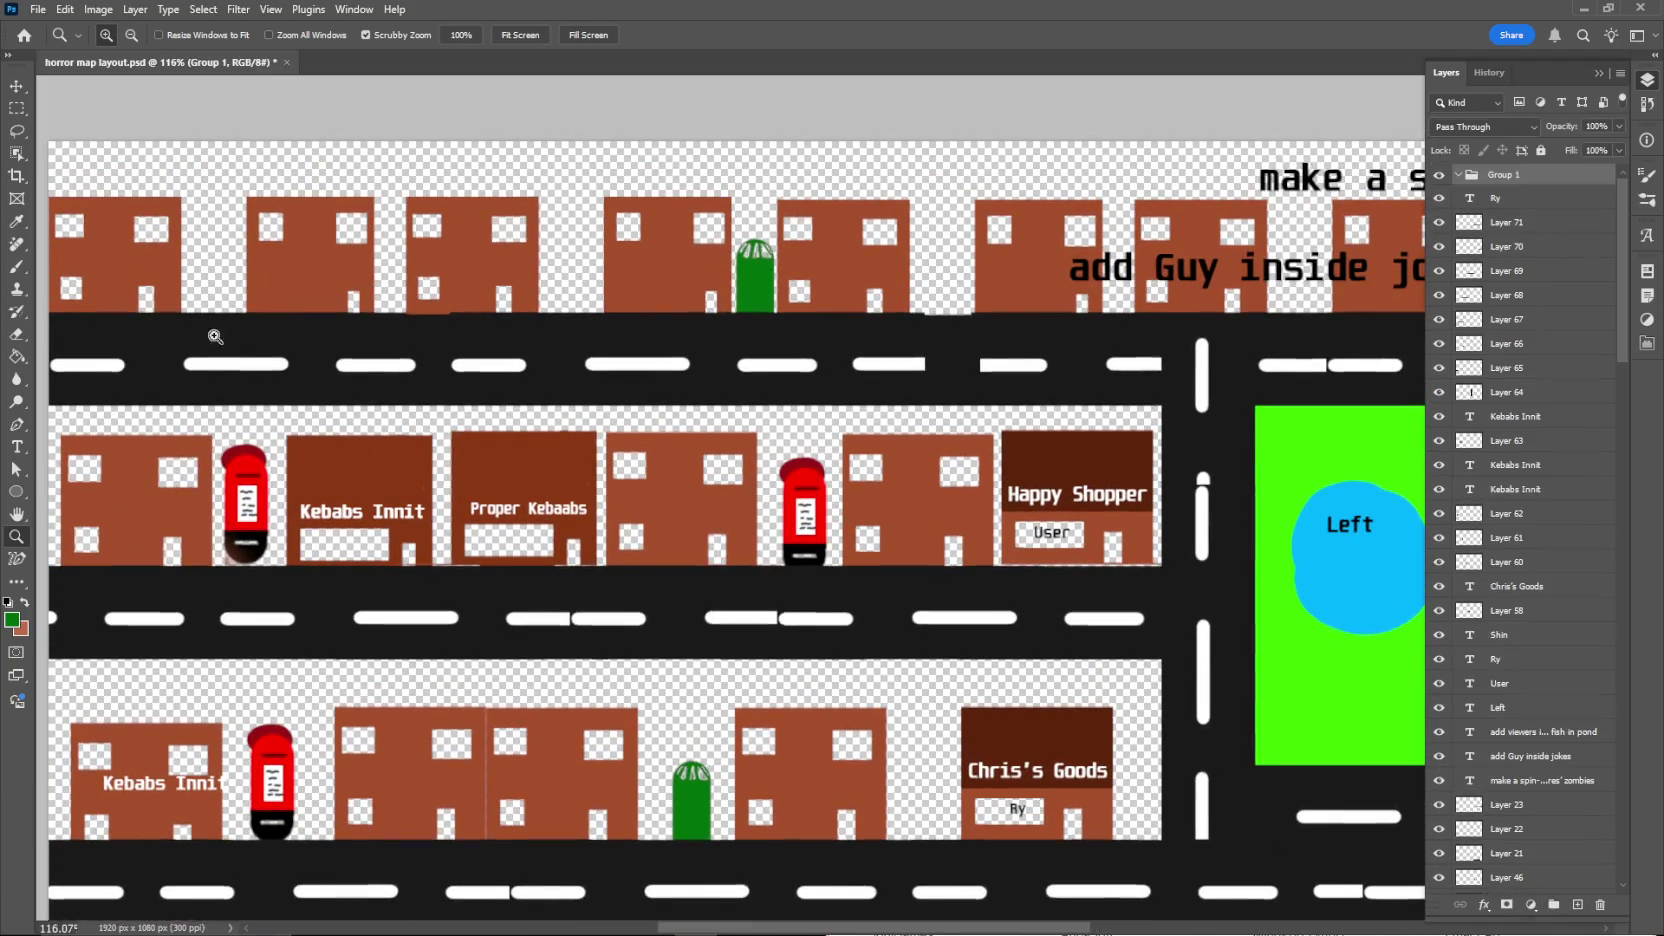
pyautogui.scroll(1, 214, 330)
pyautogui.press('i')
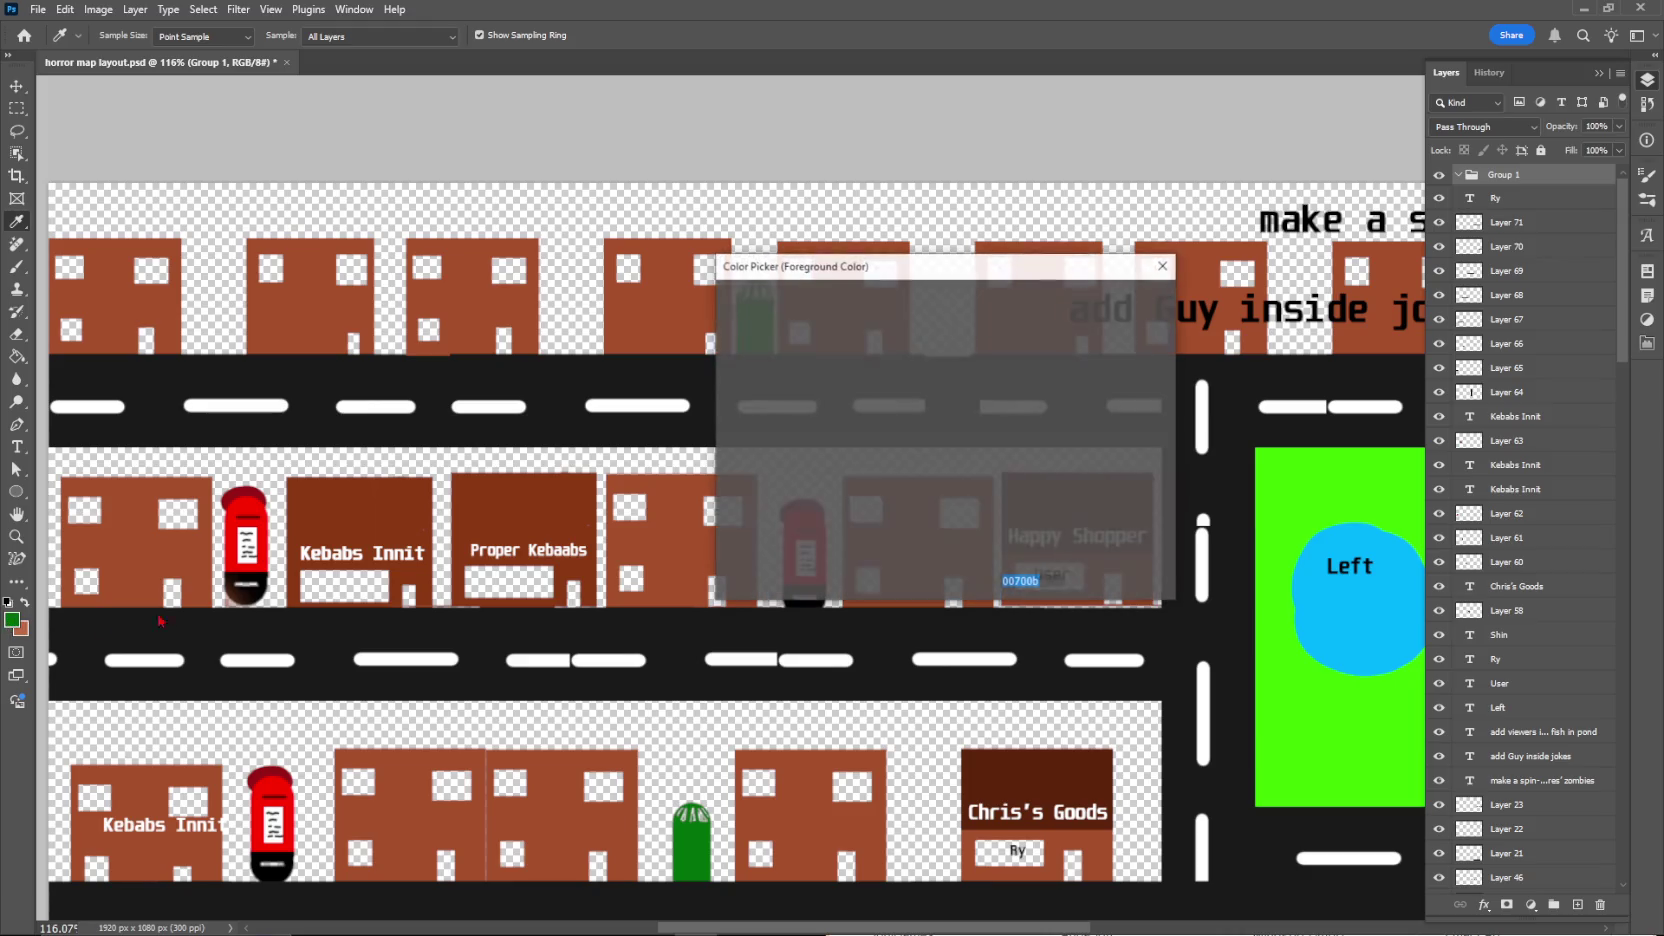
pyautogui.click(12, 620)
pyautogui.write('111111191919')
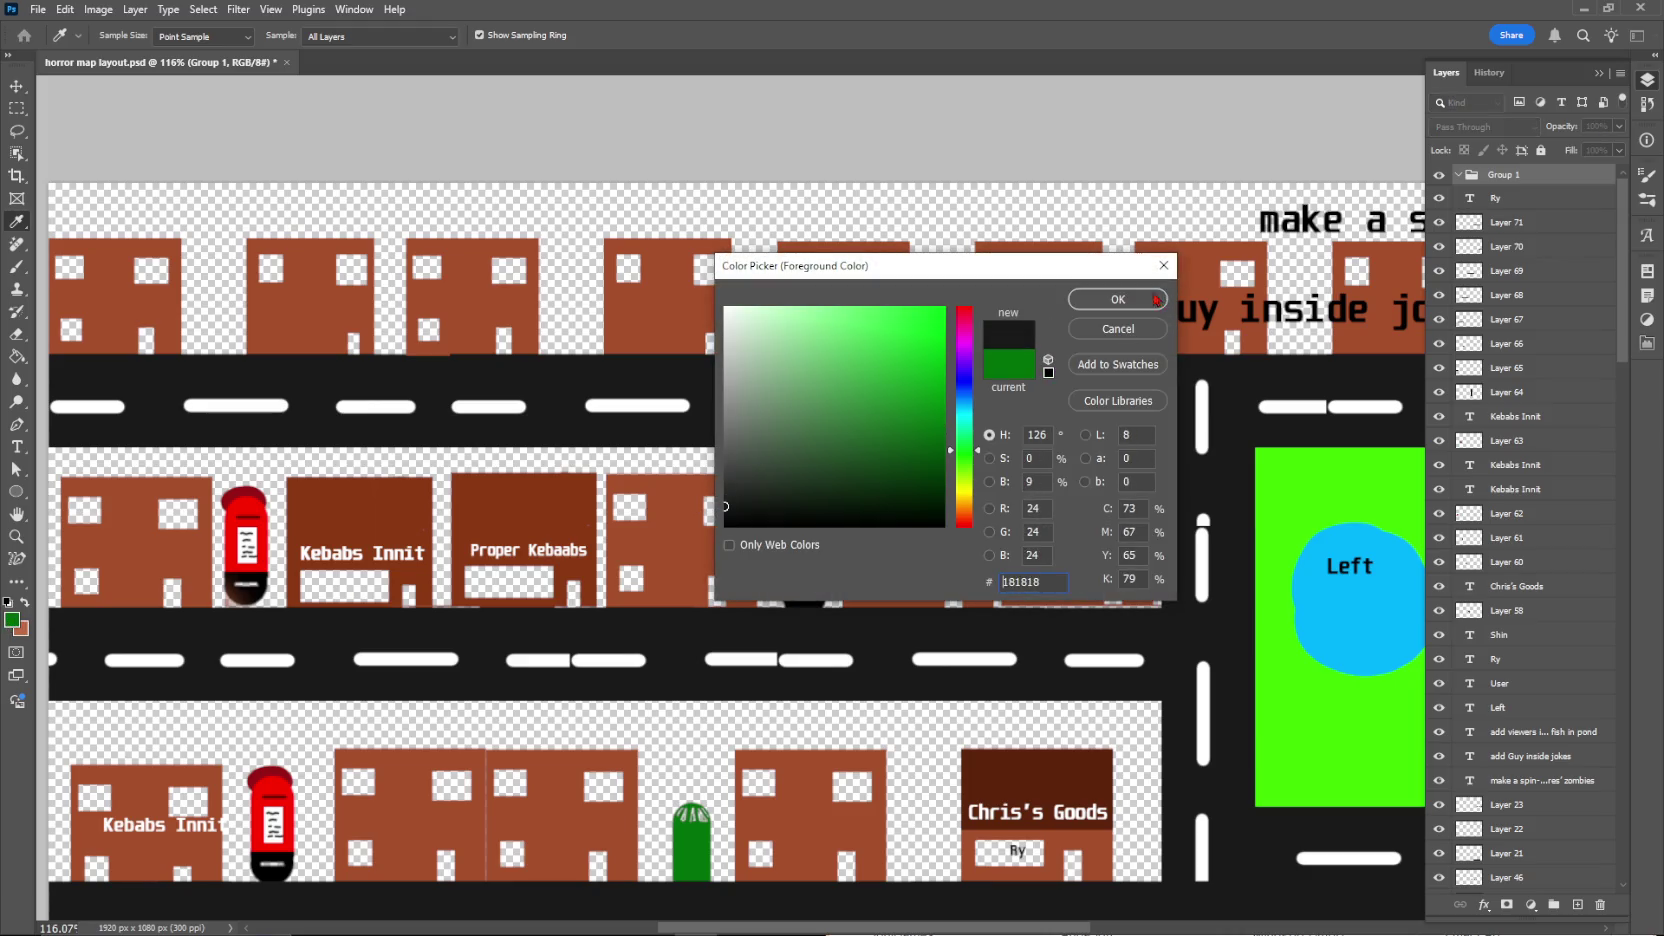
pyautogui.click(1155, 299)
# Add a new empty layer for the street lamp
pyautogui.scroll(1, 232, 313)
pyautogui.press('b')
pyautogui.hscroll(-1, 260, 316)
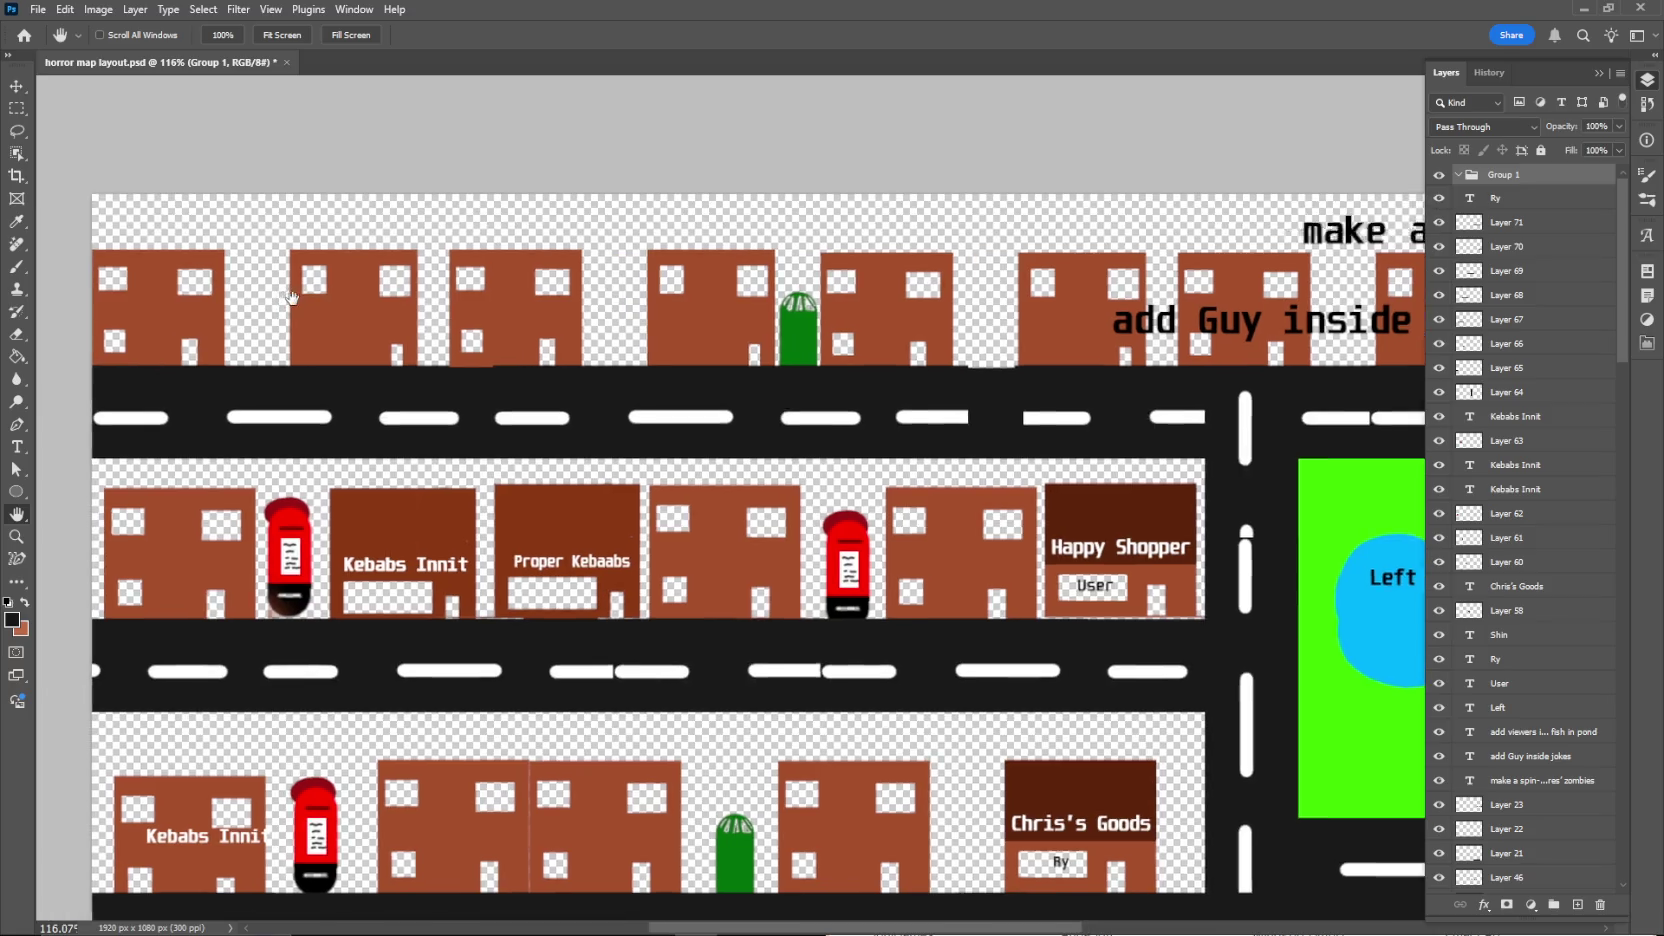
pyautogui.hscroll(-3, 330, 325)
pyautogui.hscroll(-1, 400, 333)
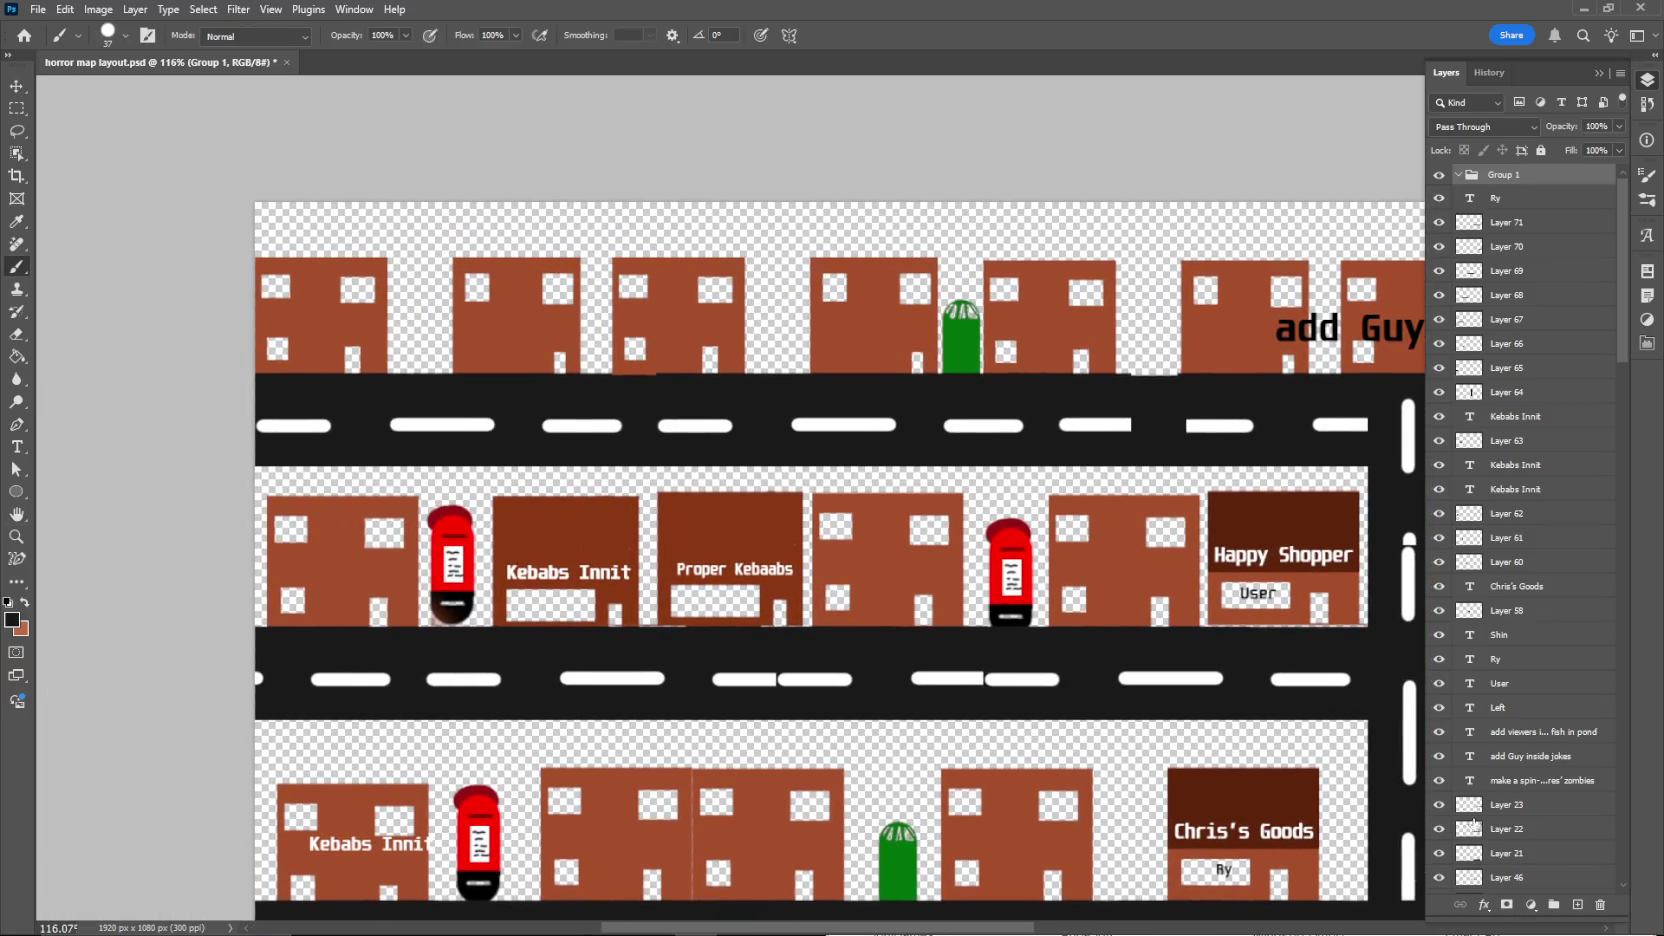
pyautogui.click(1580, 903)
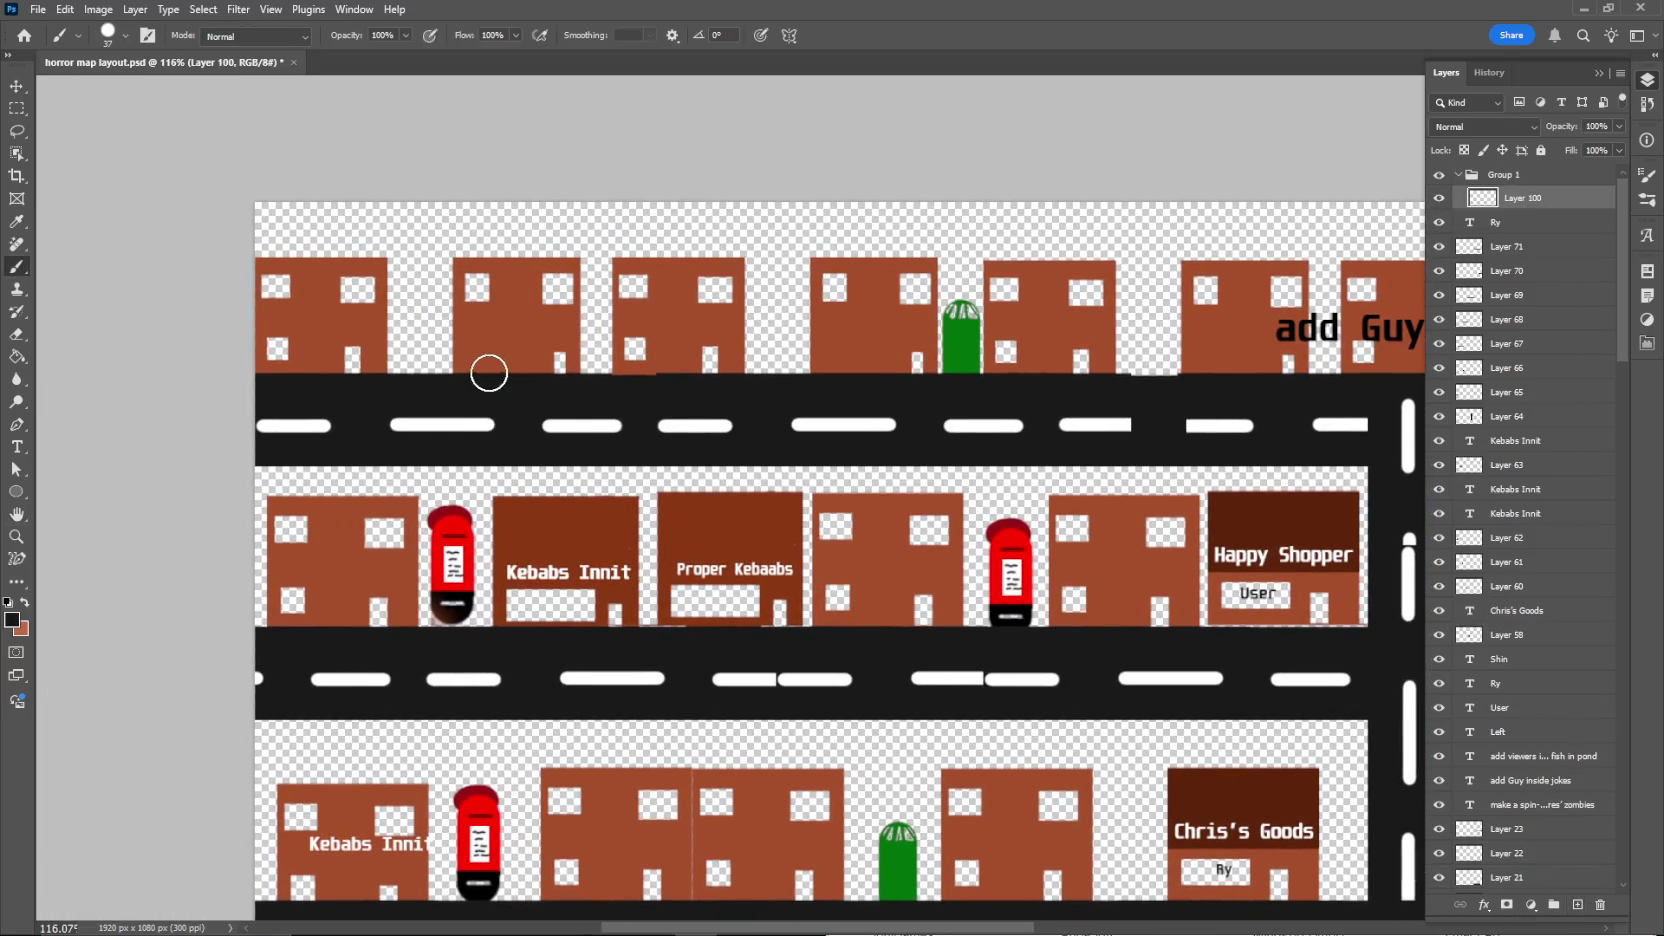
# Draw the black lamp post and angled arm between the first two top-row buildings
pyautogui.rightClick(429, 361)
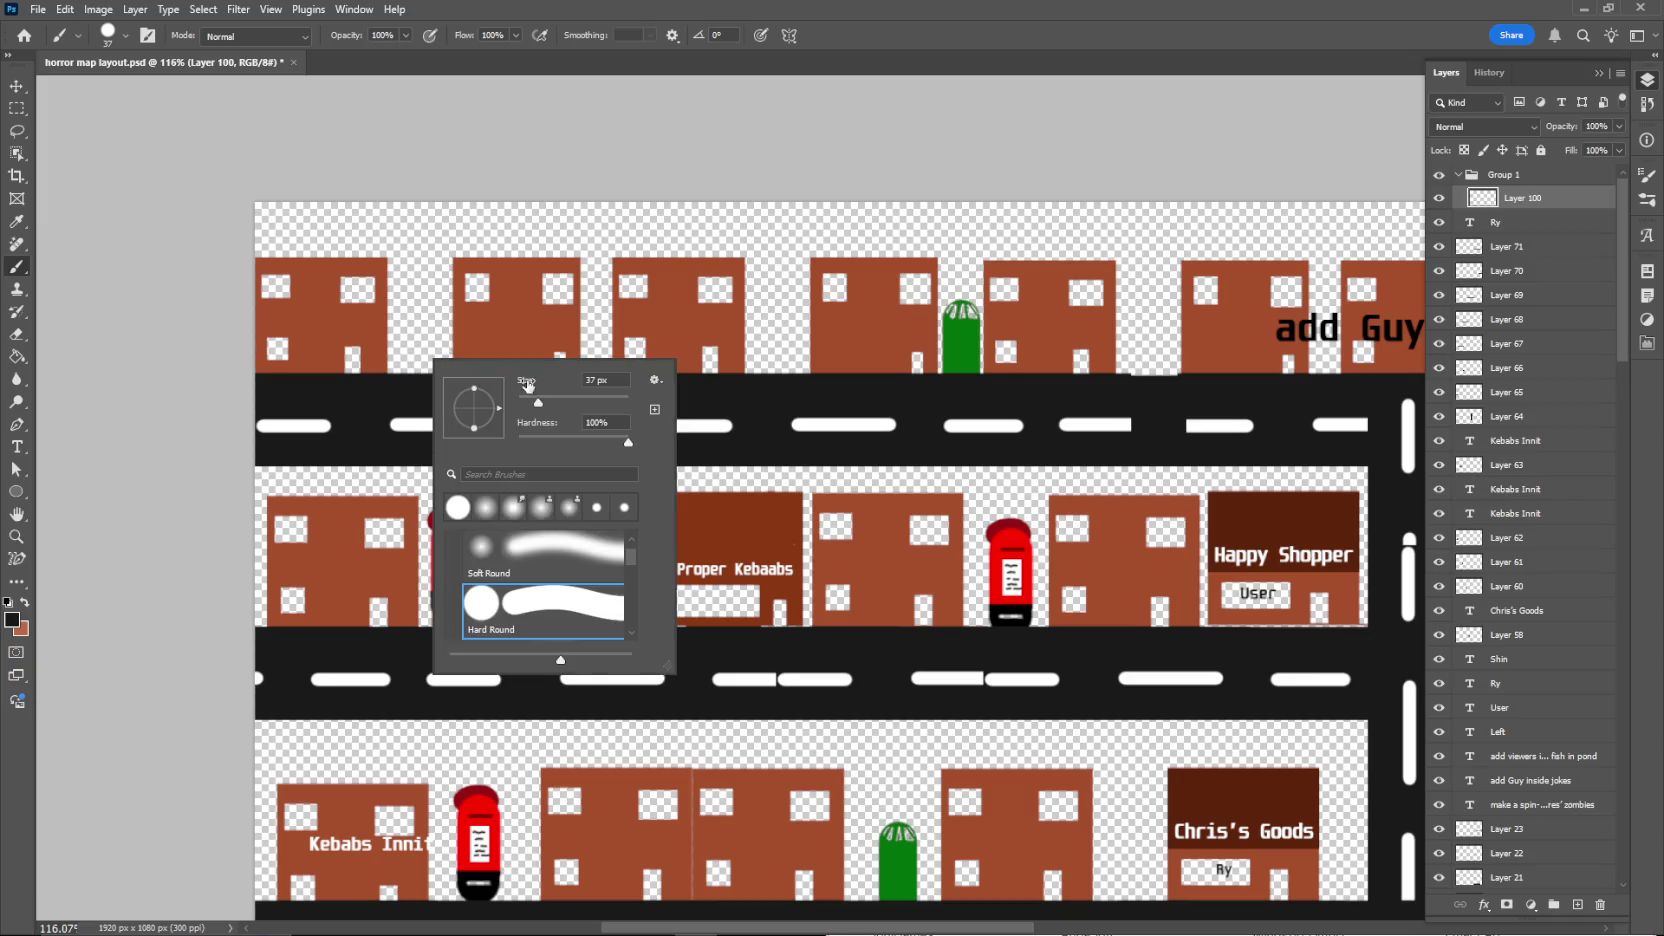
pyautogui.click(410, 369)
pyautogui.keyDown('shift'); pyautogui.click(417, 251); pyautogui.keyUp('shift')
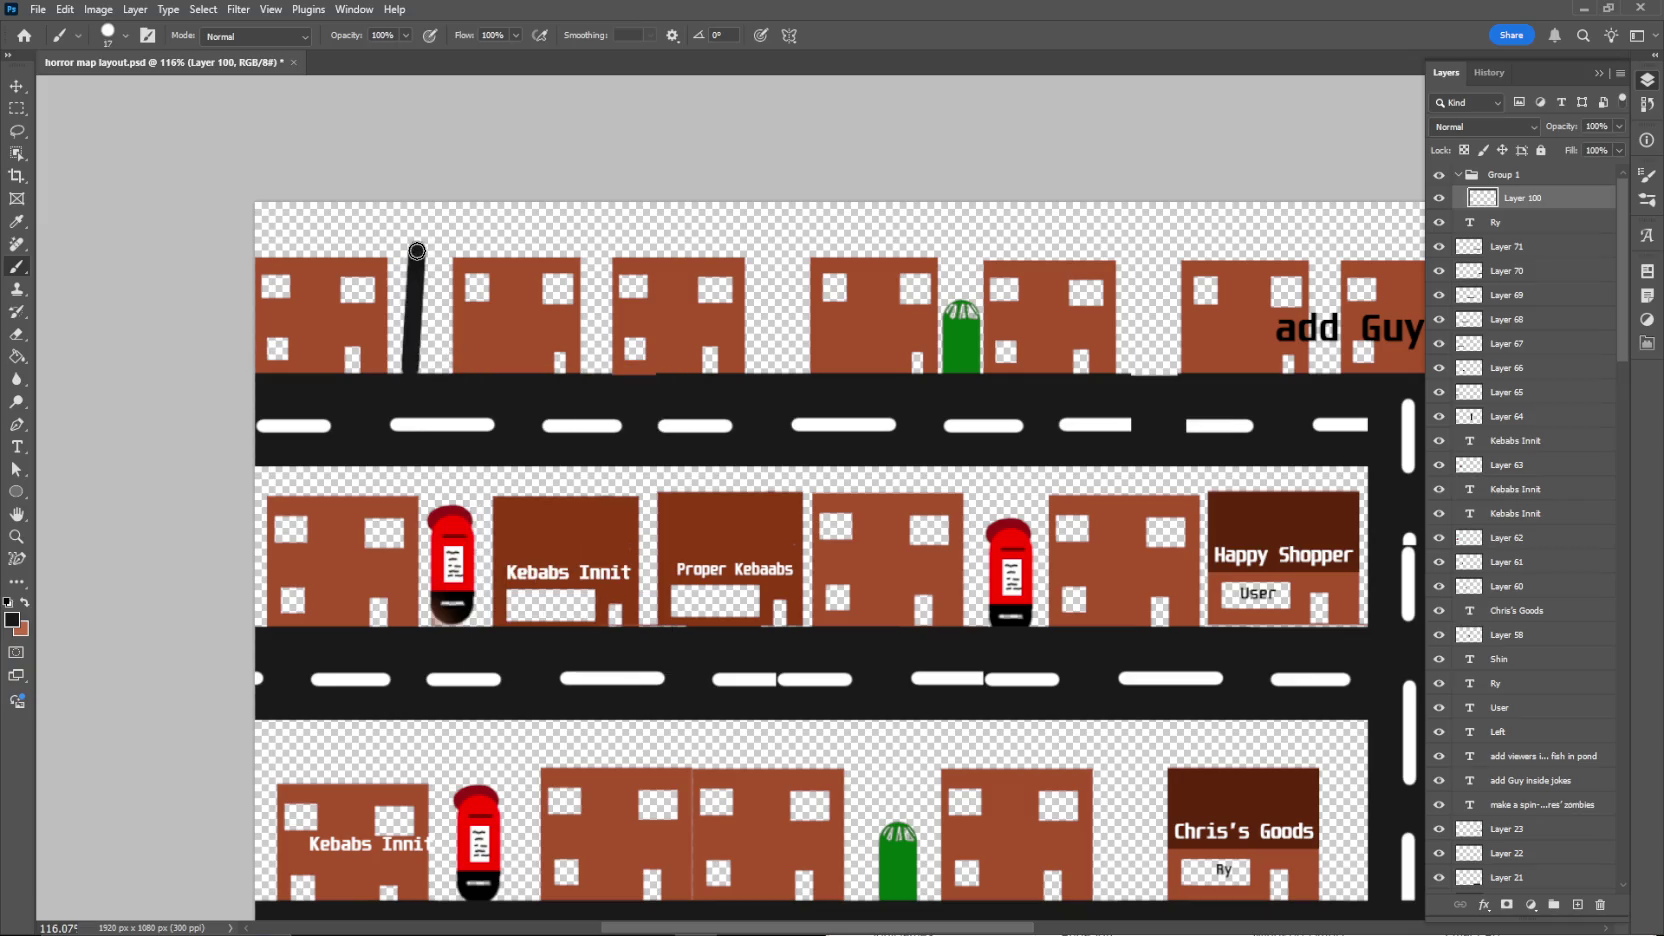
pyautogui.hotkey('ctrl', 'z')
pyautogui.rightClick(422, 343)
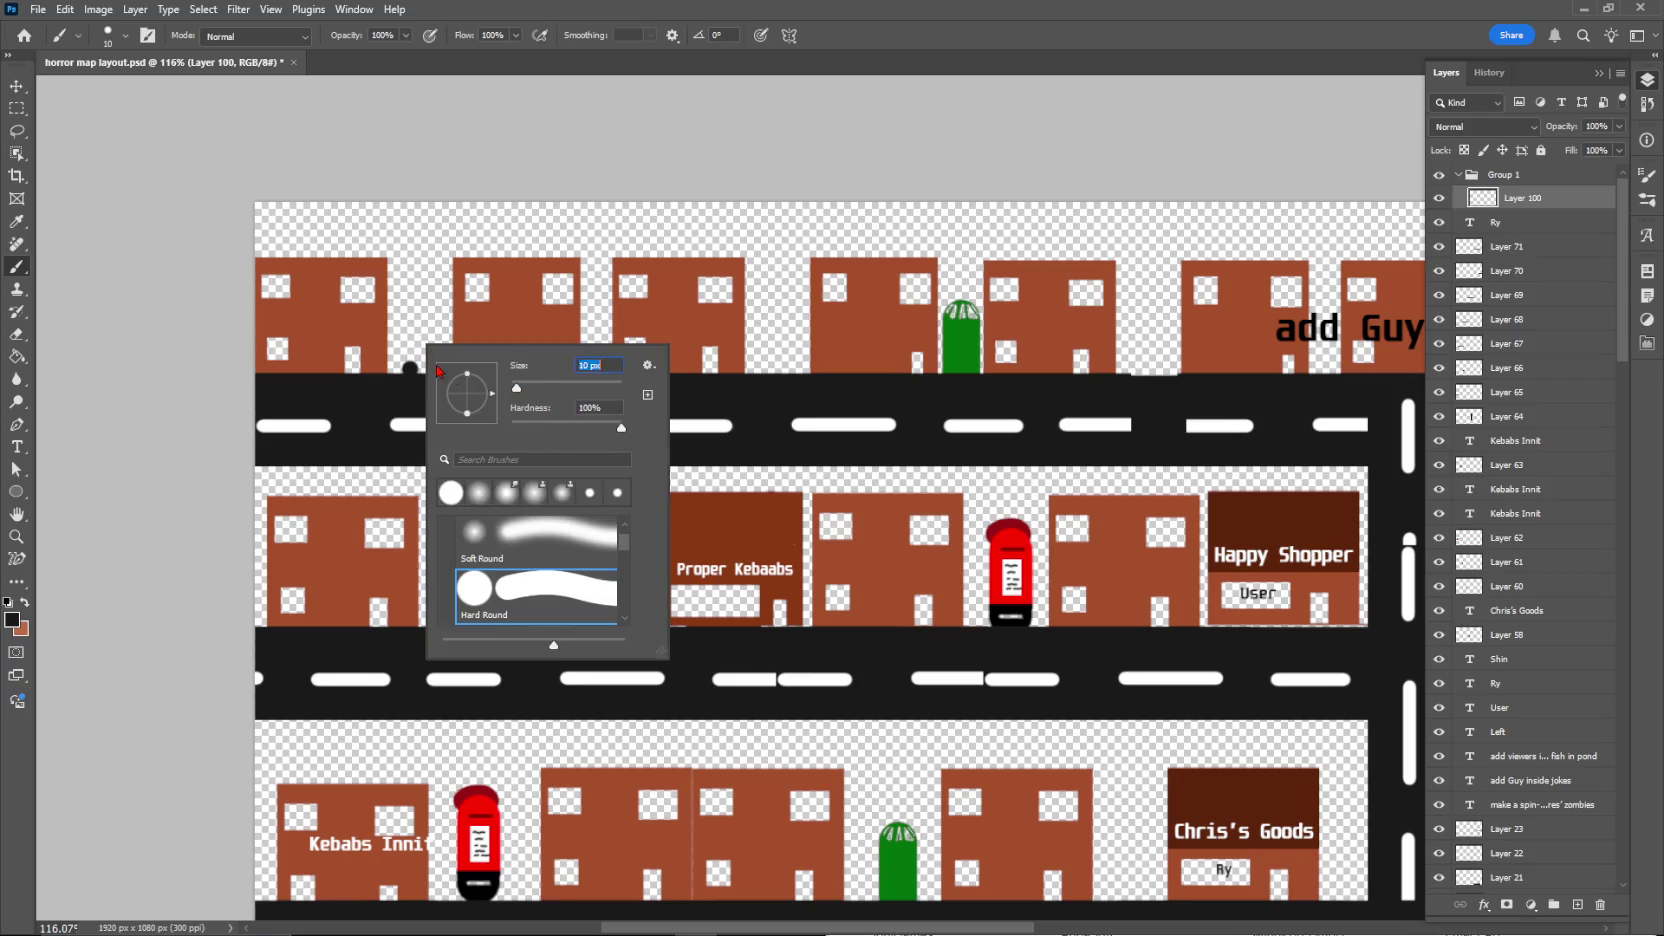
pyautogui.click(413, 355)
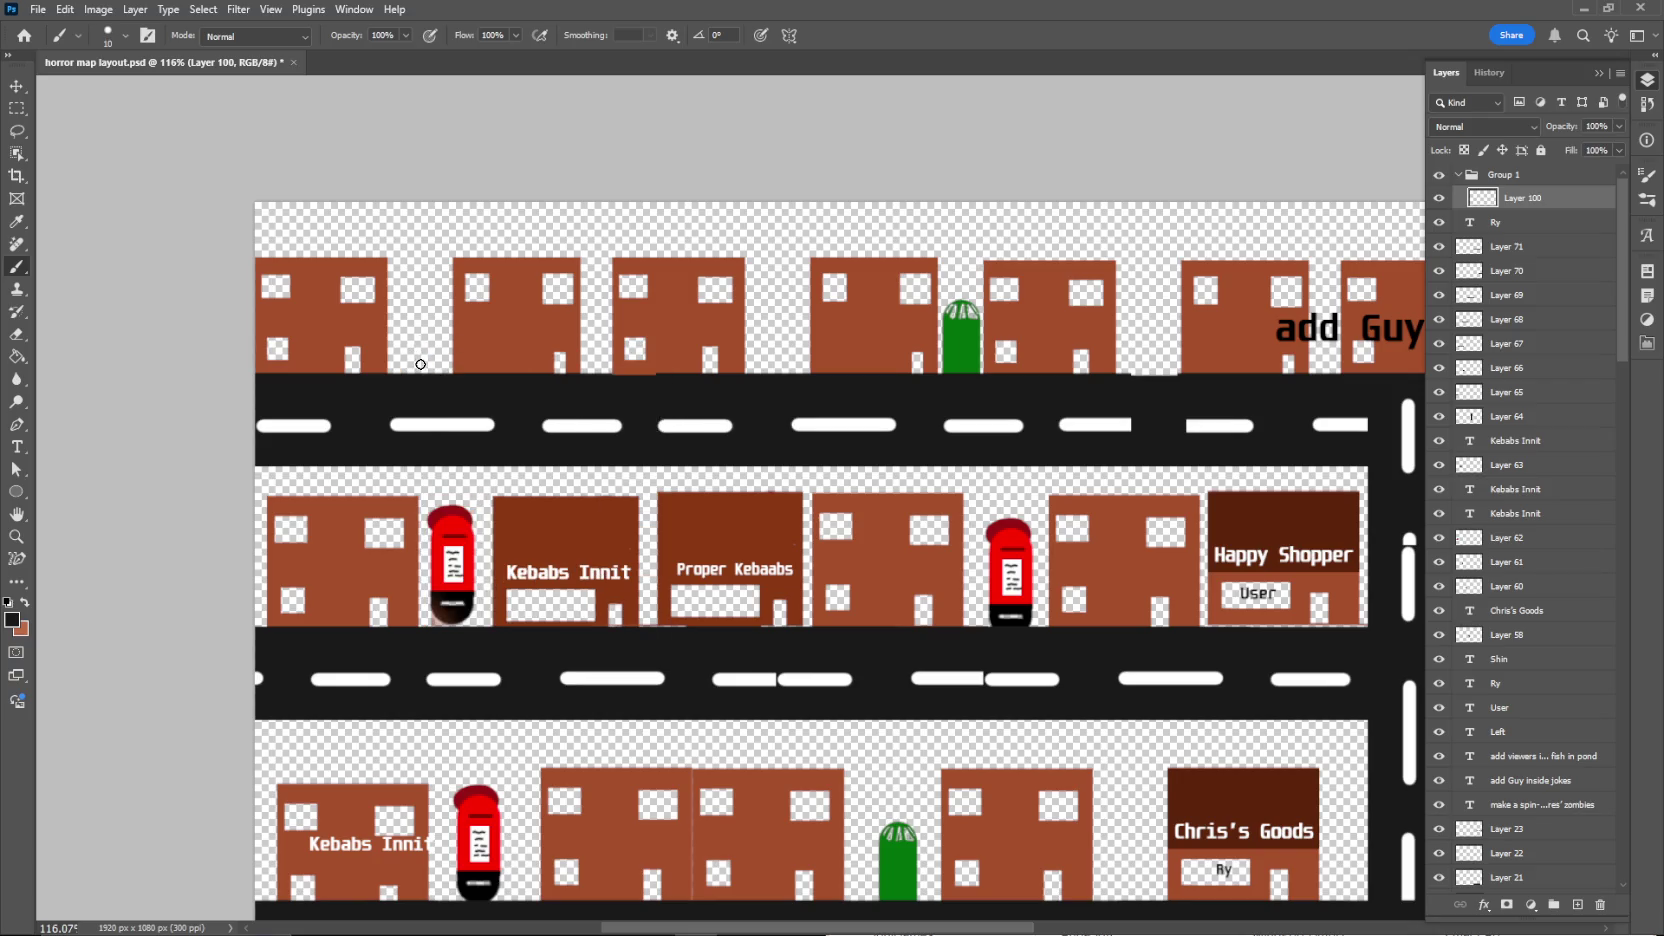
pyautogui.keyDown('shift'); pyautogui.click(420, 248); pyautogui.keyUp('shift')
pyautogui.keyDown('shift'); pyautogui.click(476, 221); pyautogui.keyUp('shift')
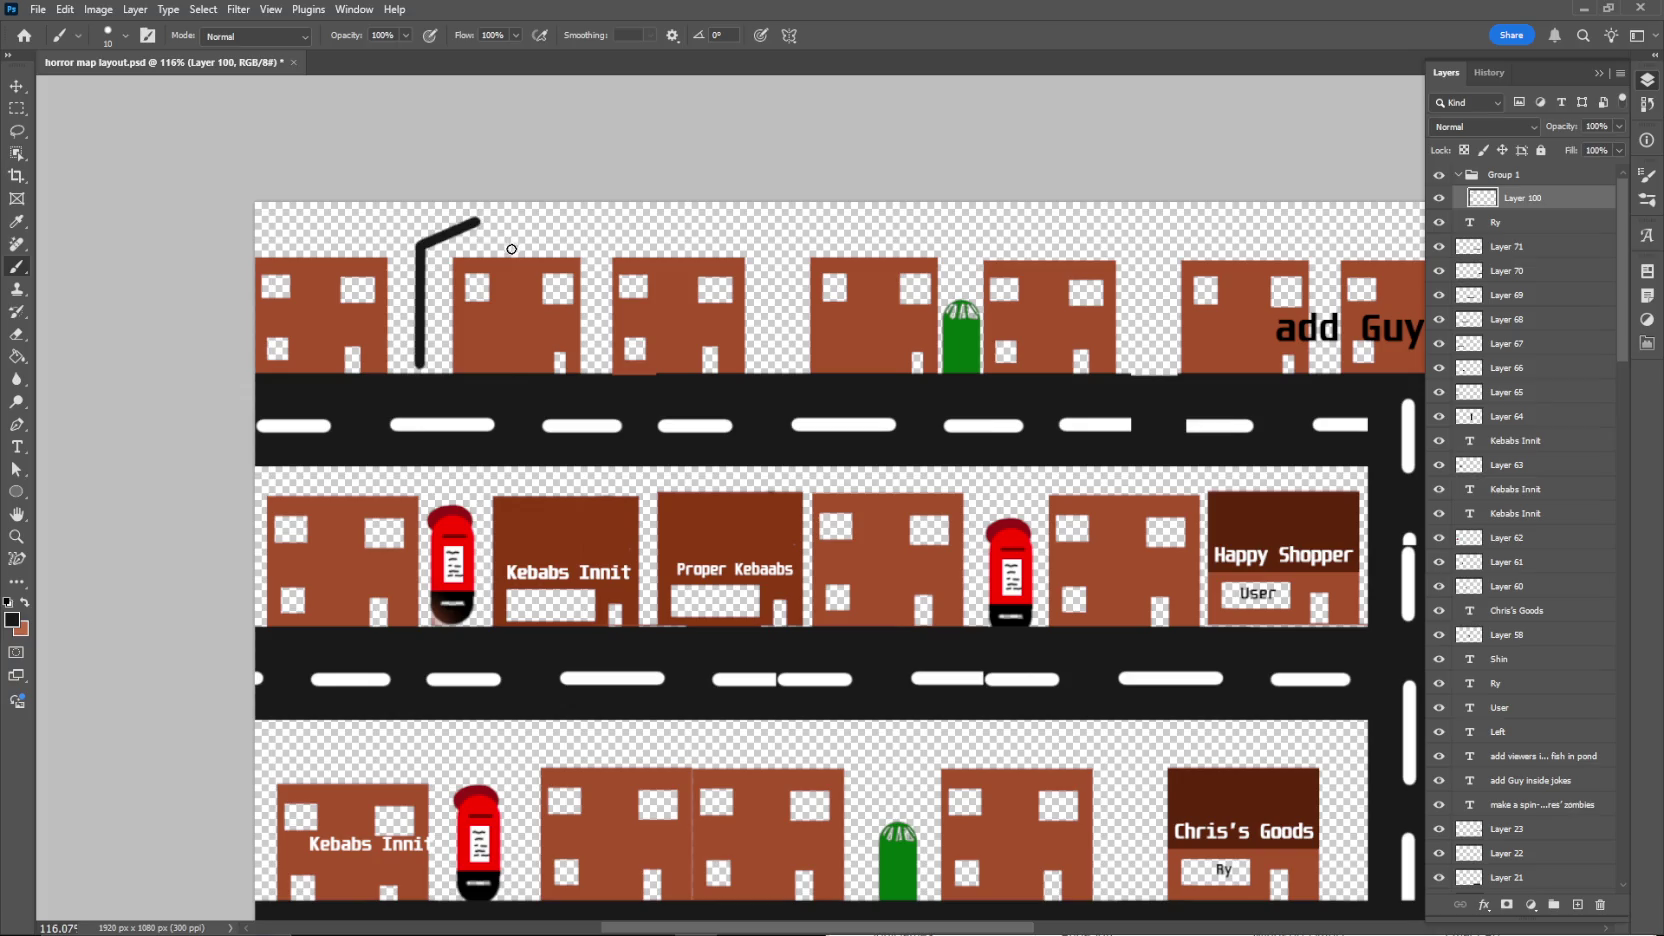
pyautogui.press('z')
pyautogui.click(494, 255)
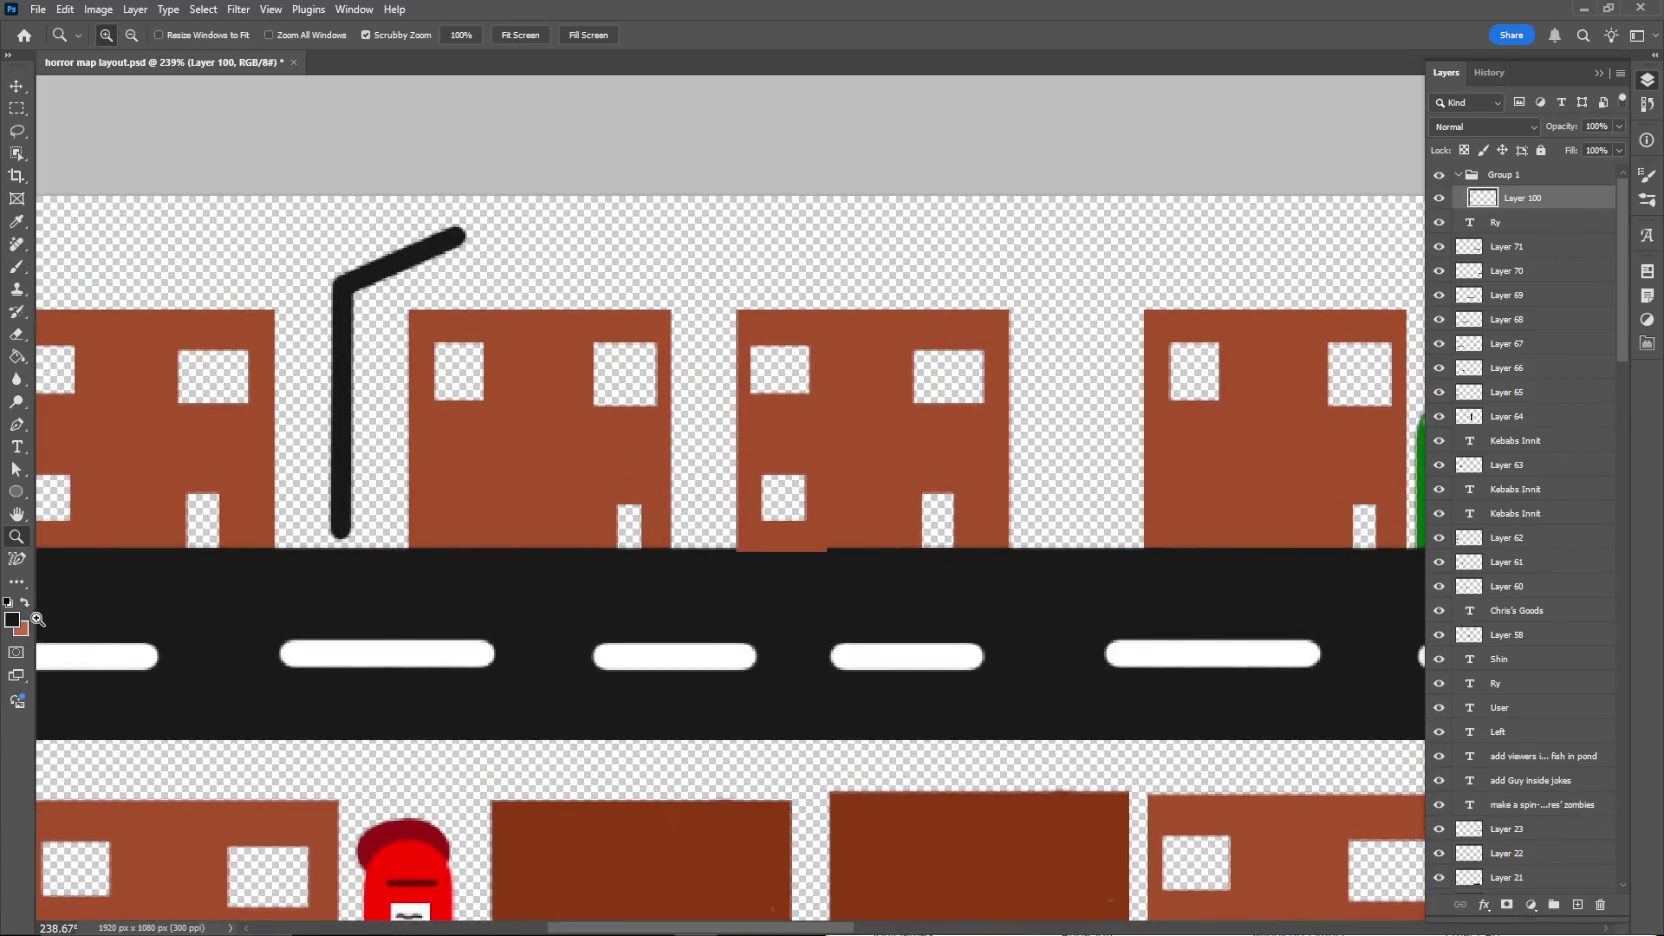
# Set the background colour to pale pink #ffe5da and add a new empty layer
pyautogui.click(22, 628)
pyautogui.click(757, 303)
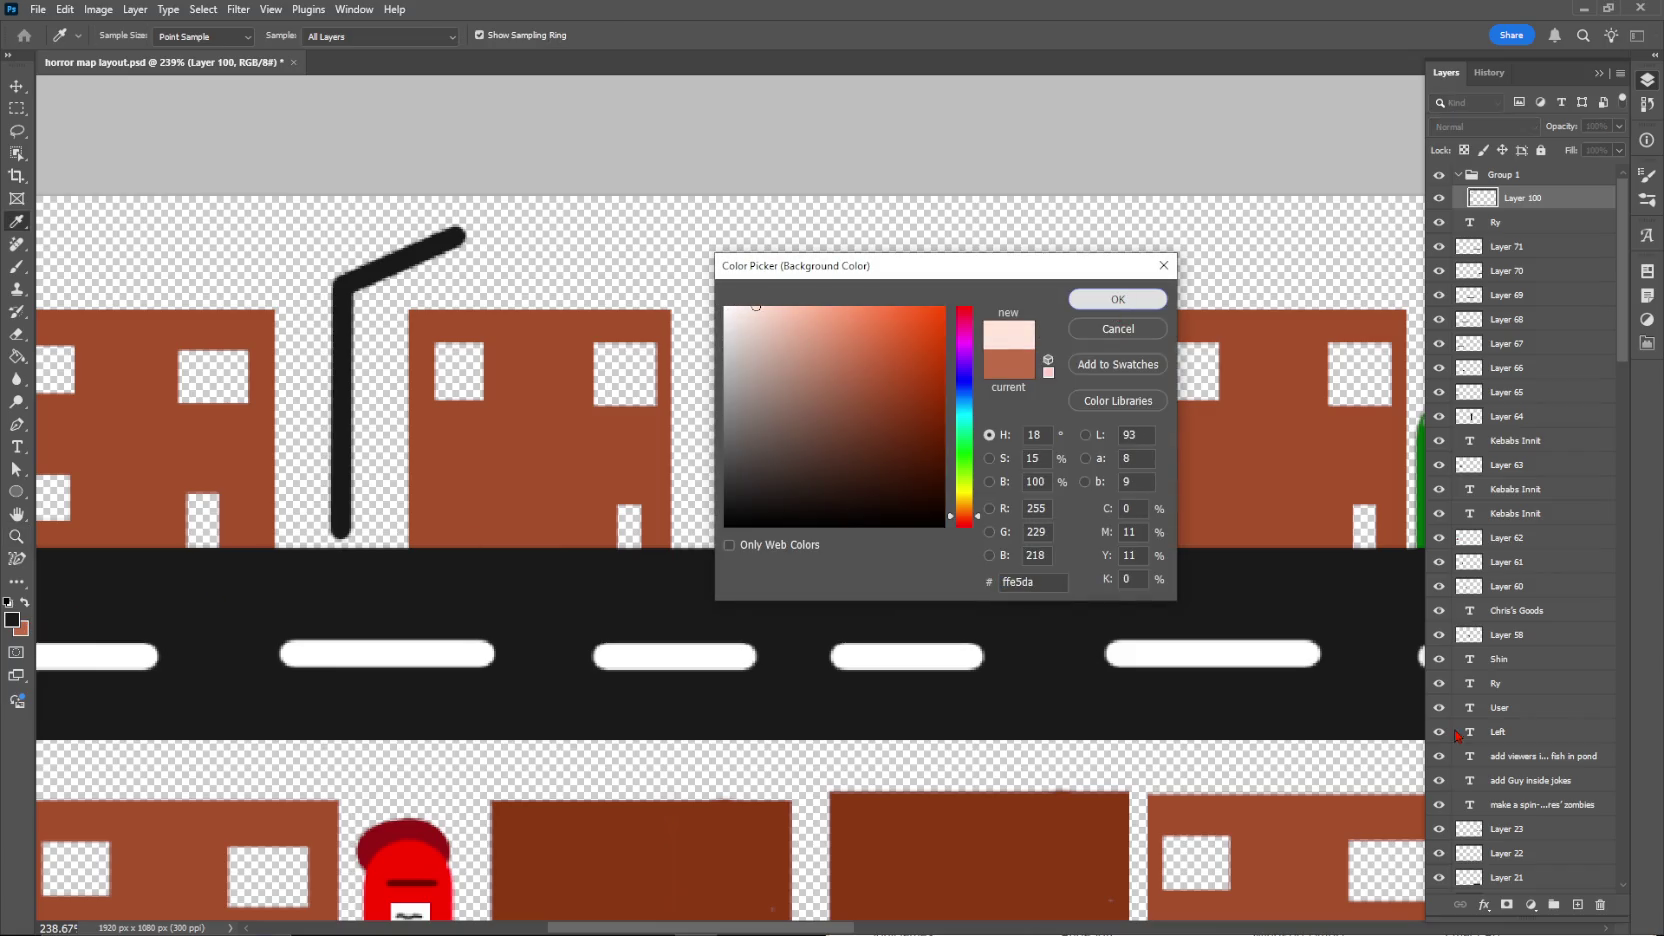
pyautogui.click(1122, 304)
pyautogui.click(1576, 903)
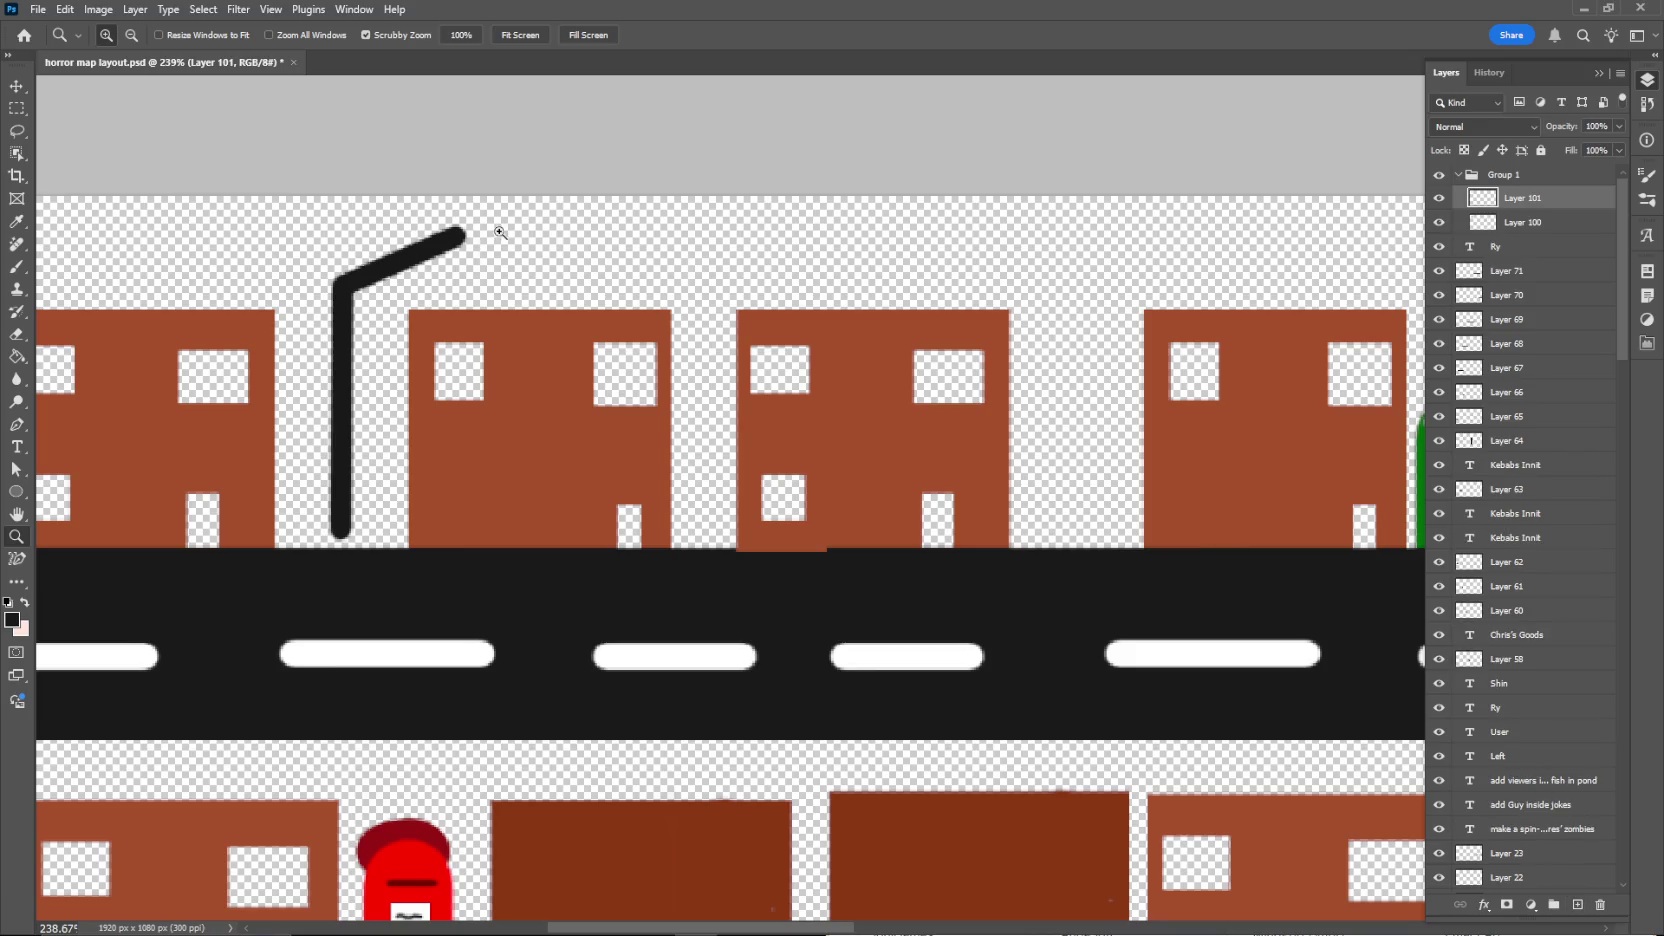
# Paint a white lamp head on its own new layer at the lamp post's end
pyautogui.press('b')
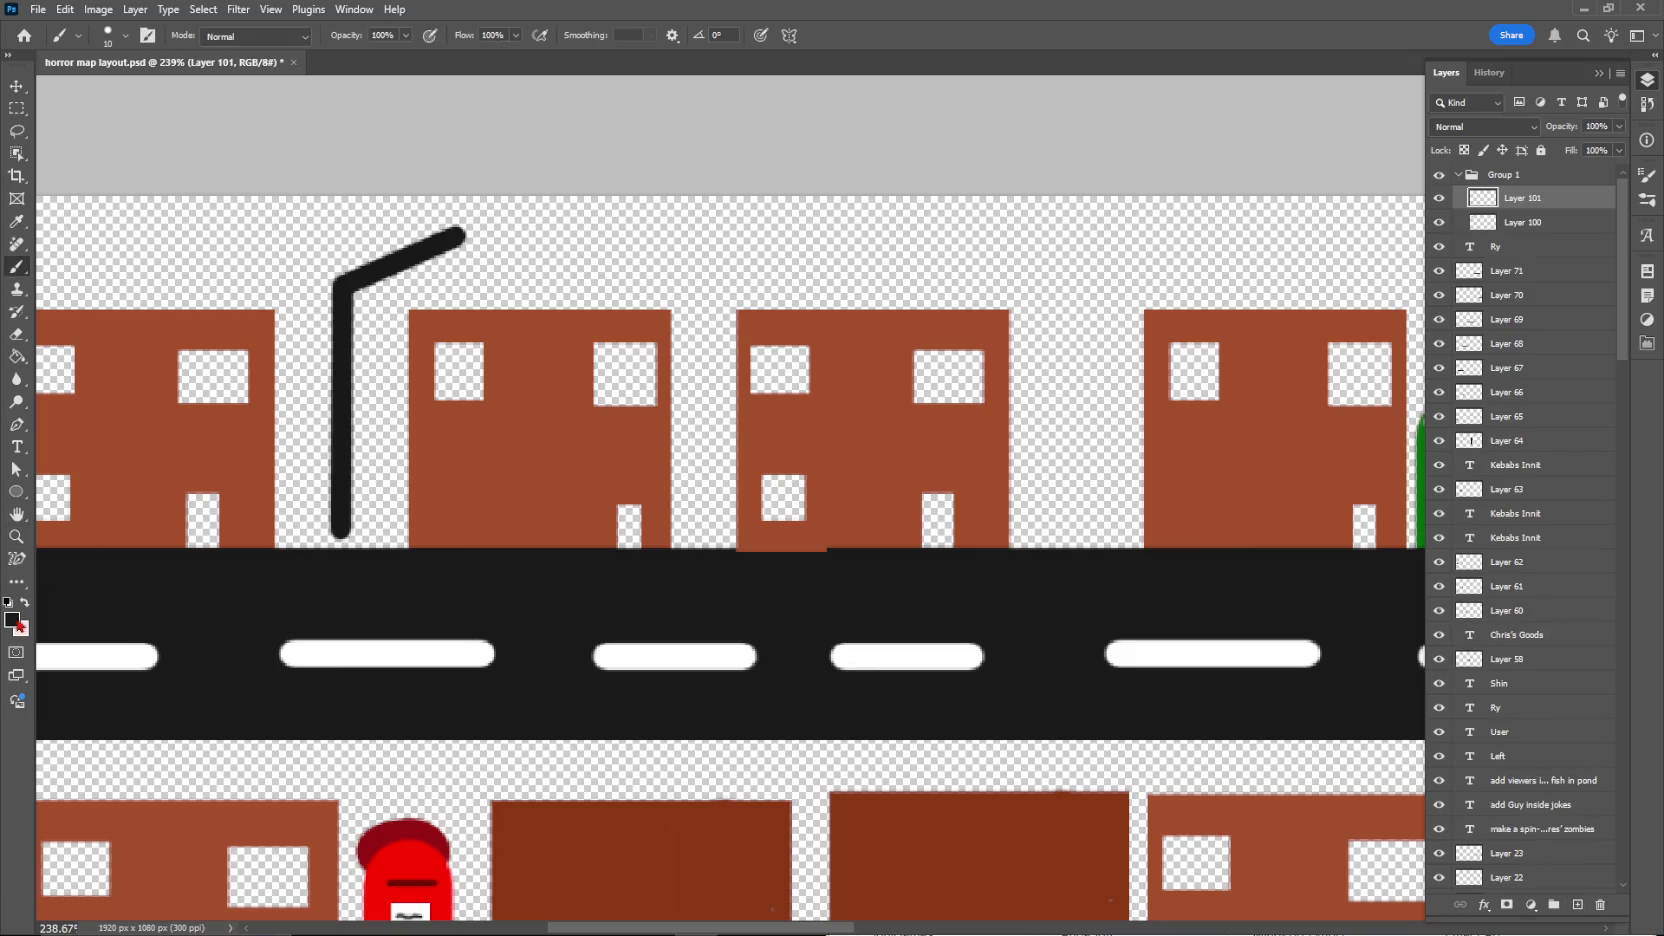
pyautogui.click(14, 622)
pyautogui.click(726, 308)
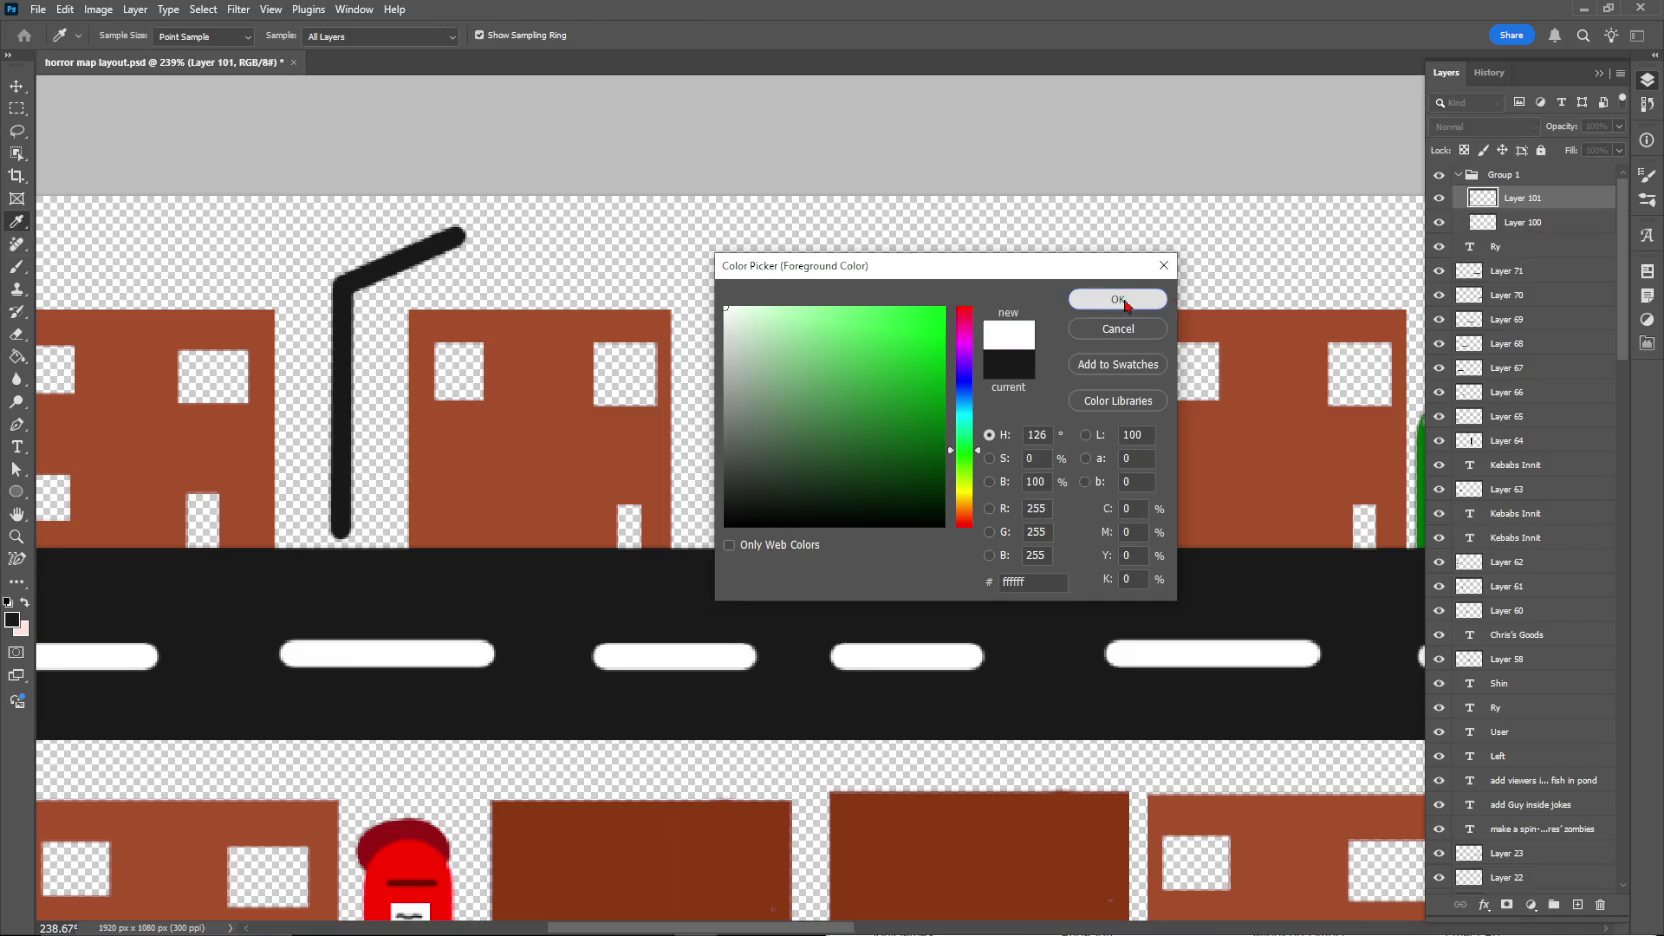
pyautogui.click(1122, 302)
pyautogui.click(1578, 905)
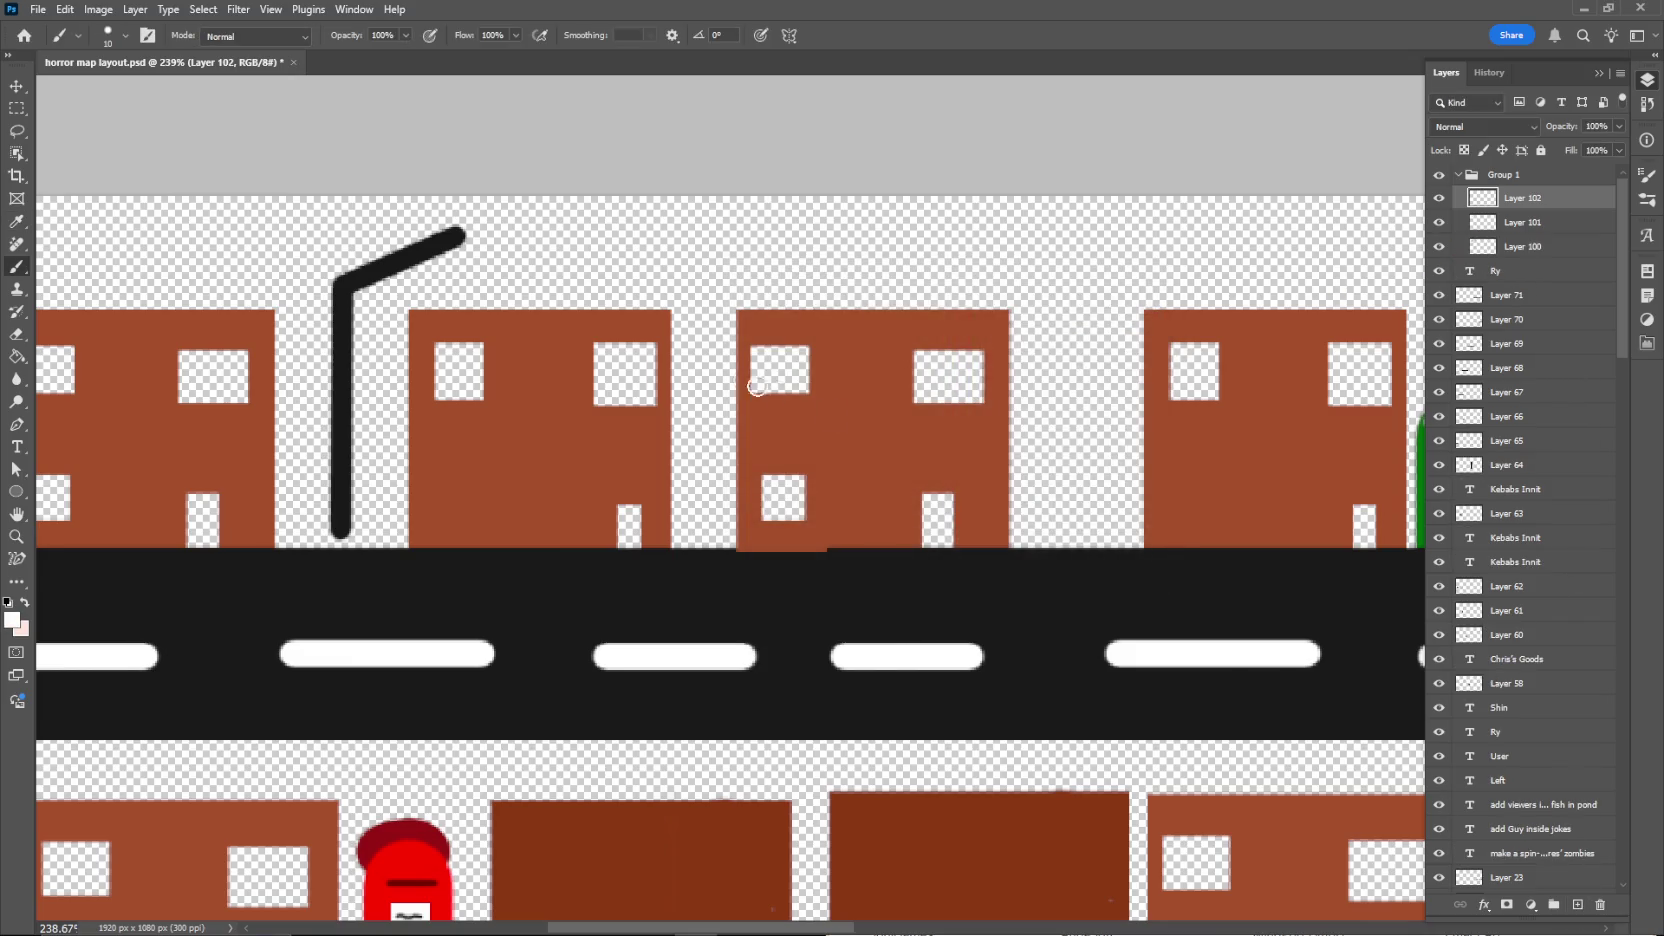
pyautogui.moveTo(480, 225); pyautogui.dragTo(477, 231)
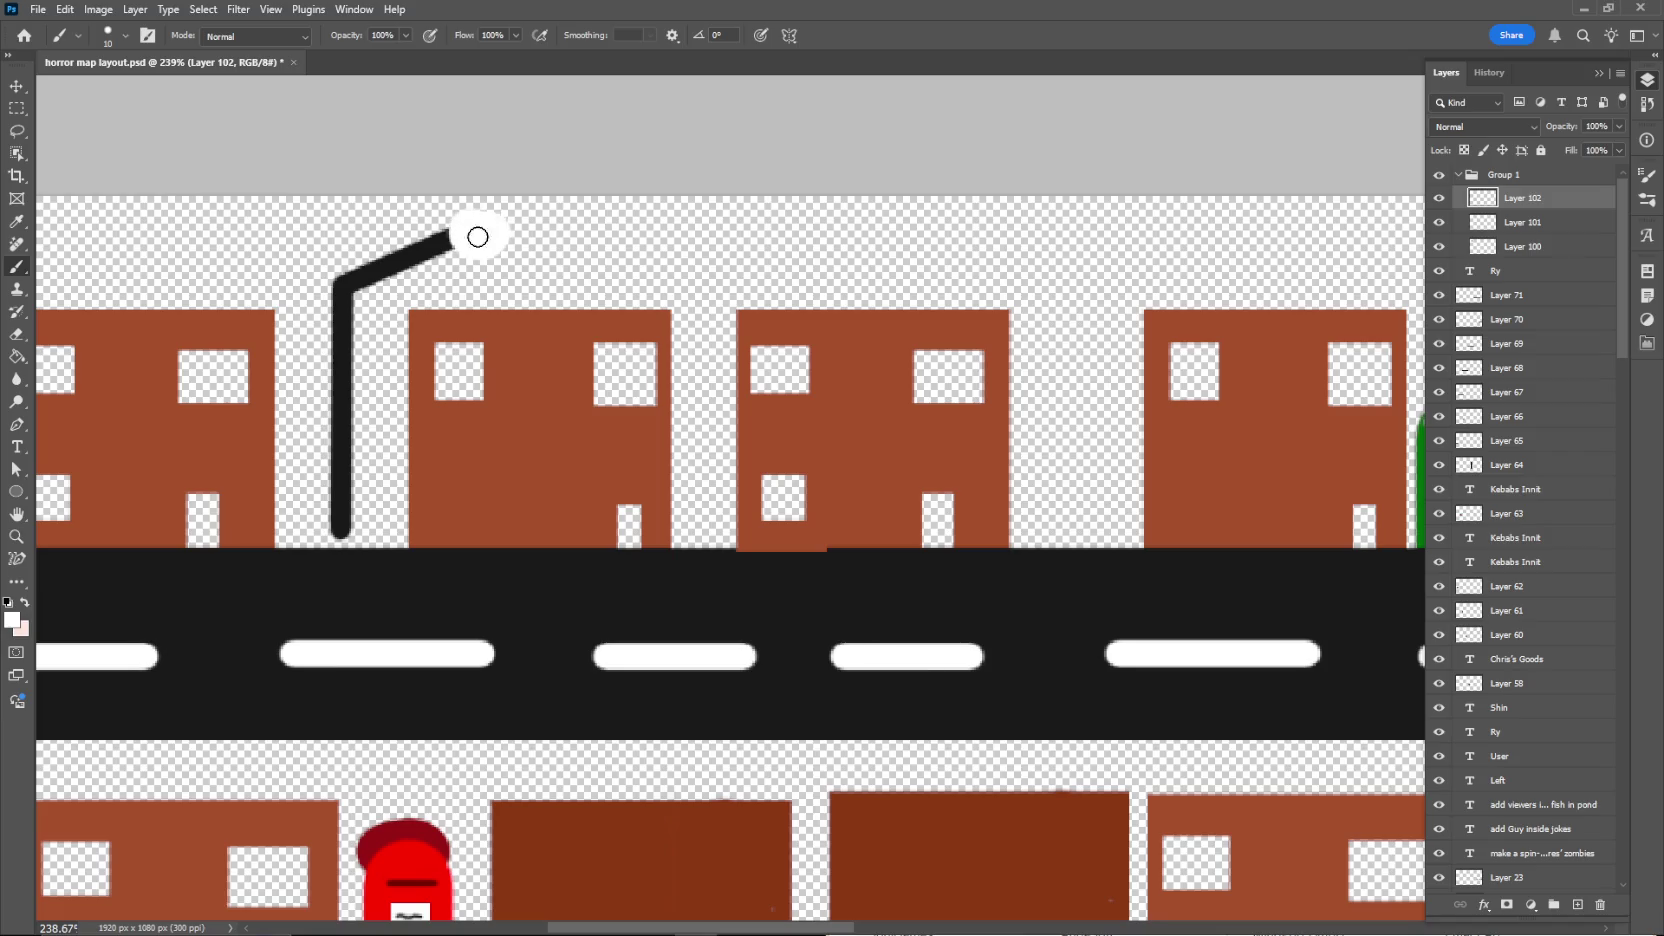
# Set the foreground colour to orange #ff9600
pyautogui.press('v')
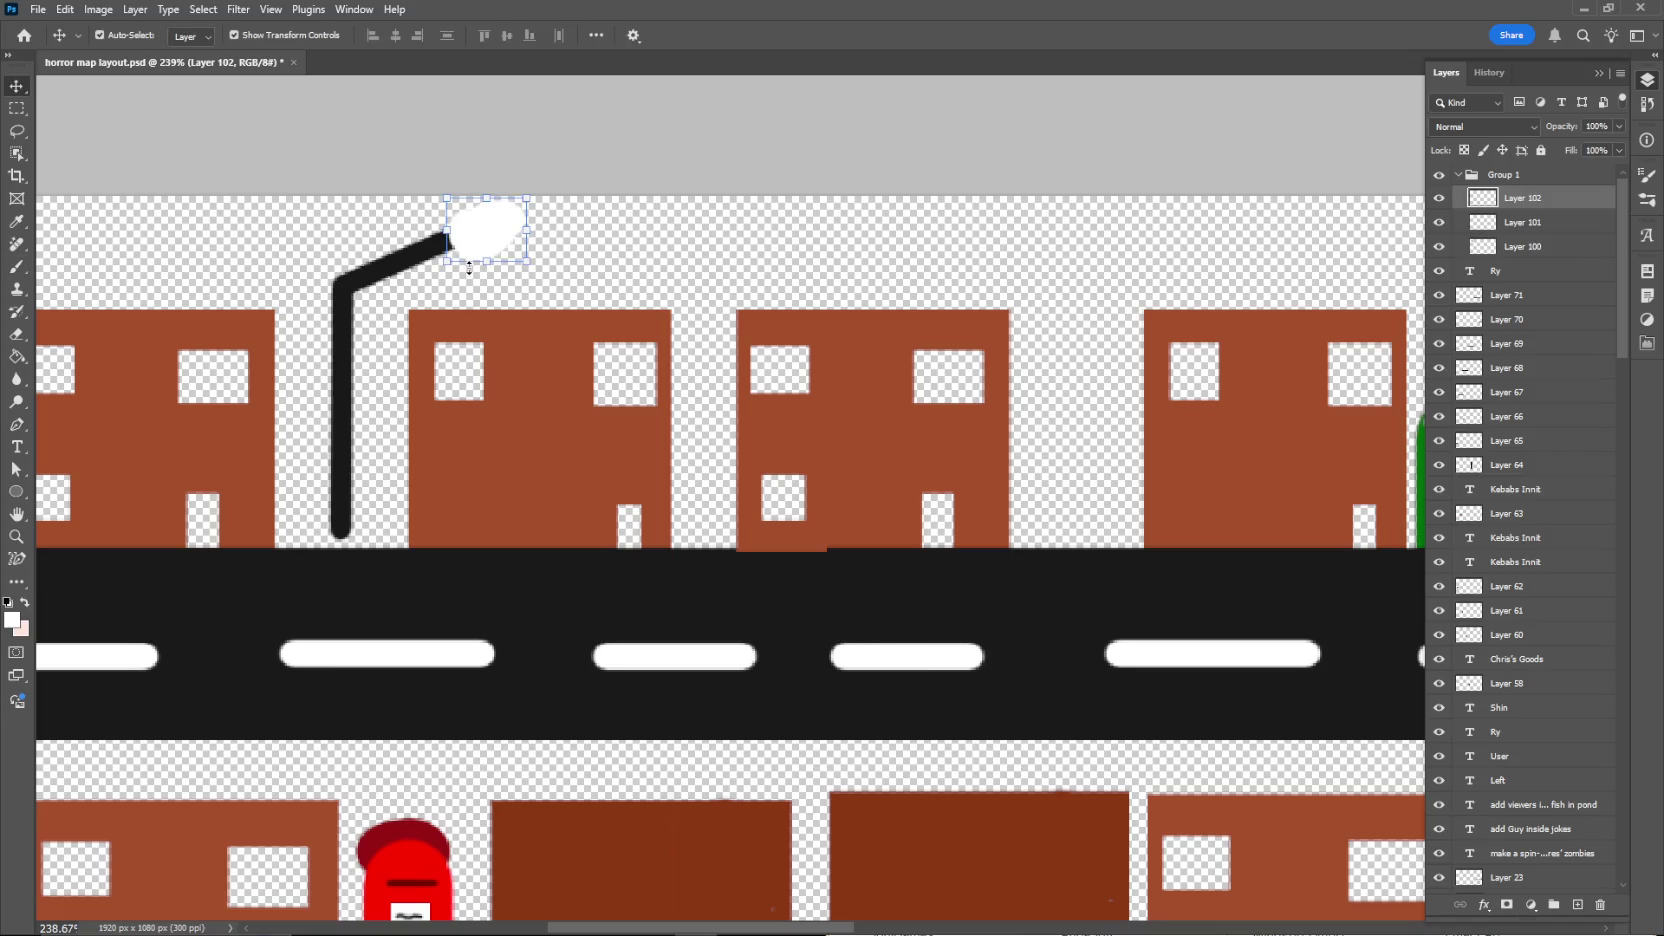
pyautogui.press('i')
pyautogui.click(12, 620)
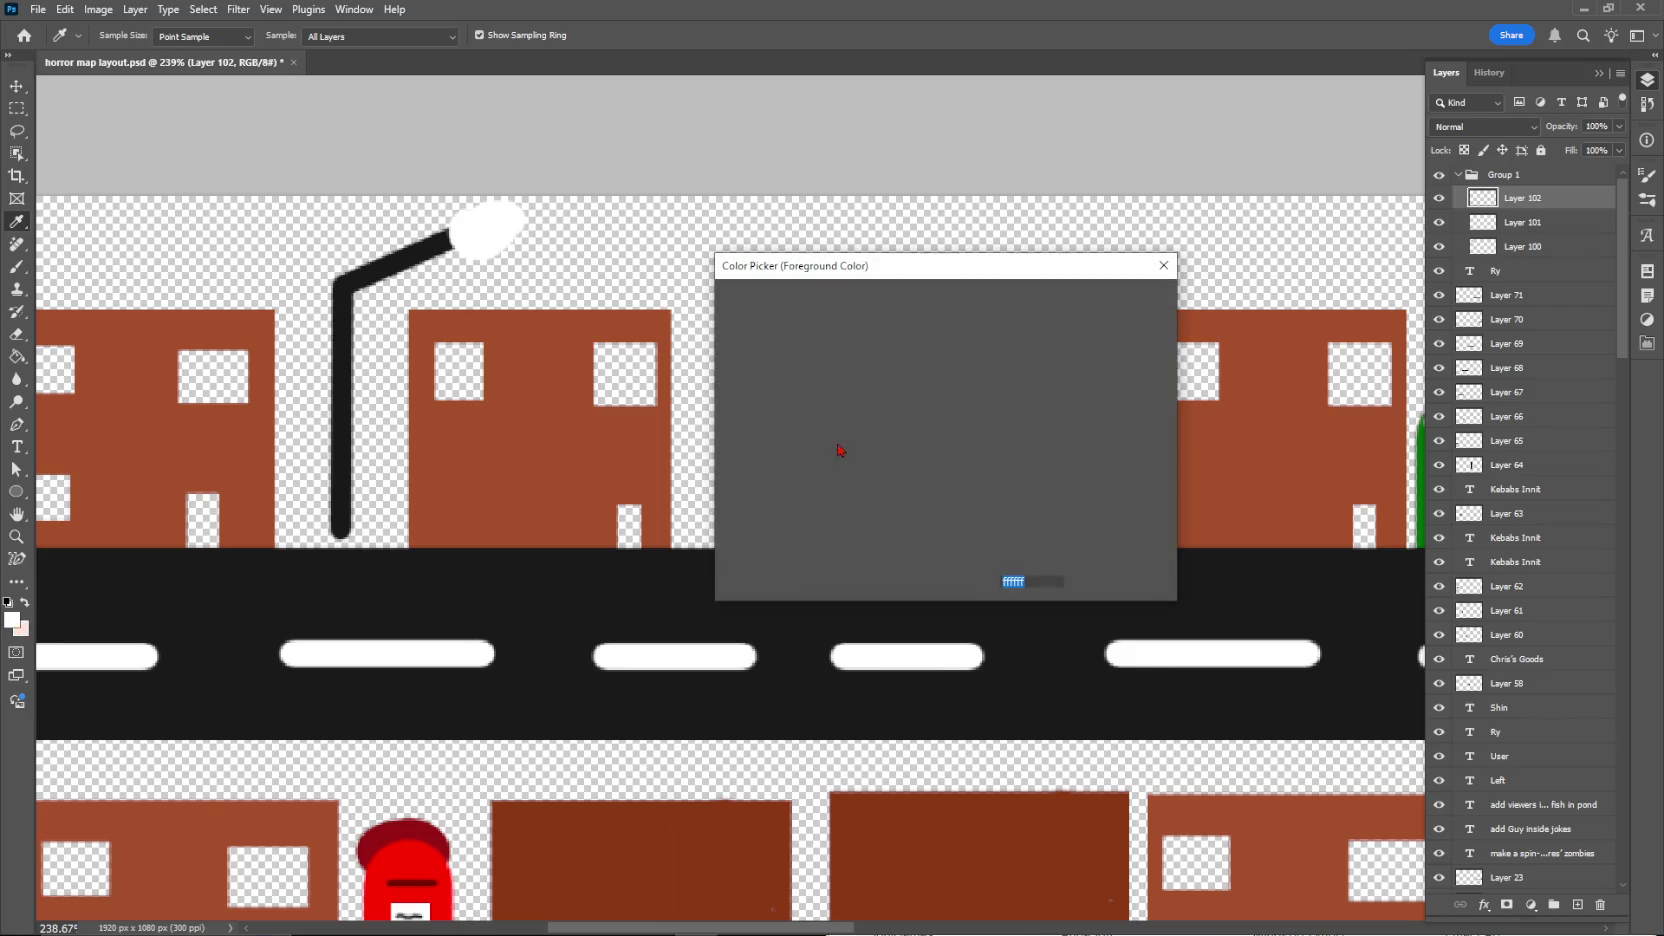
pyautogui.click(966, 485)
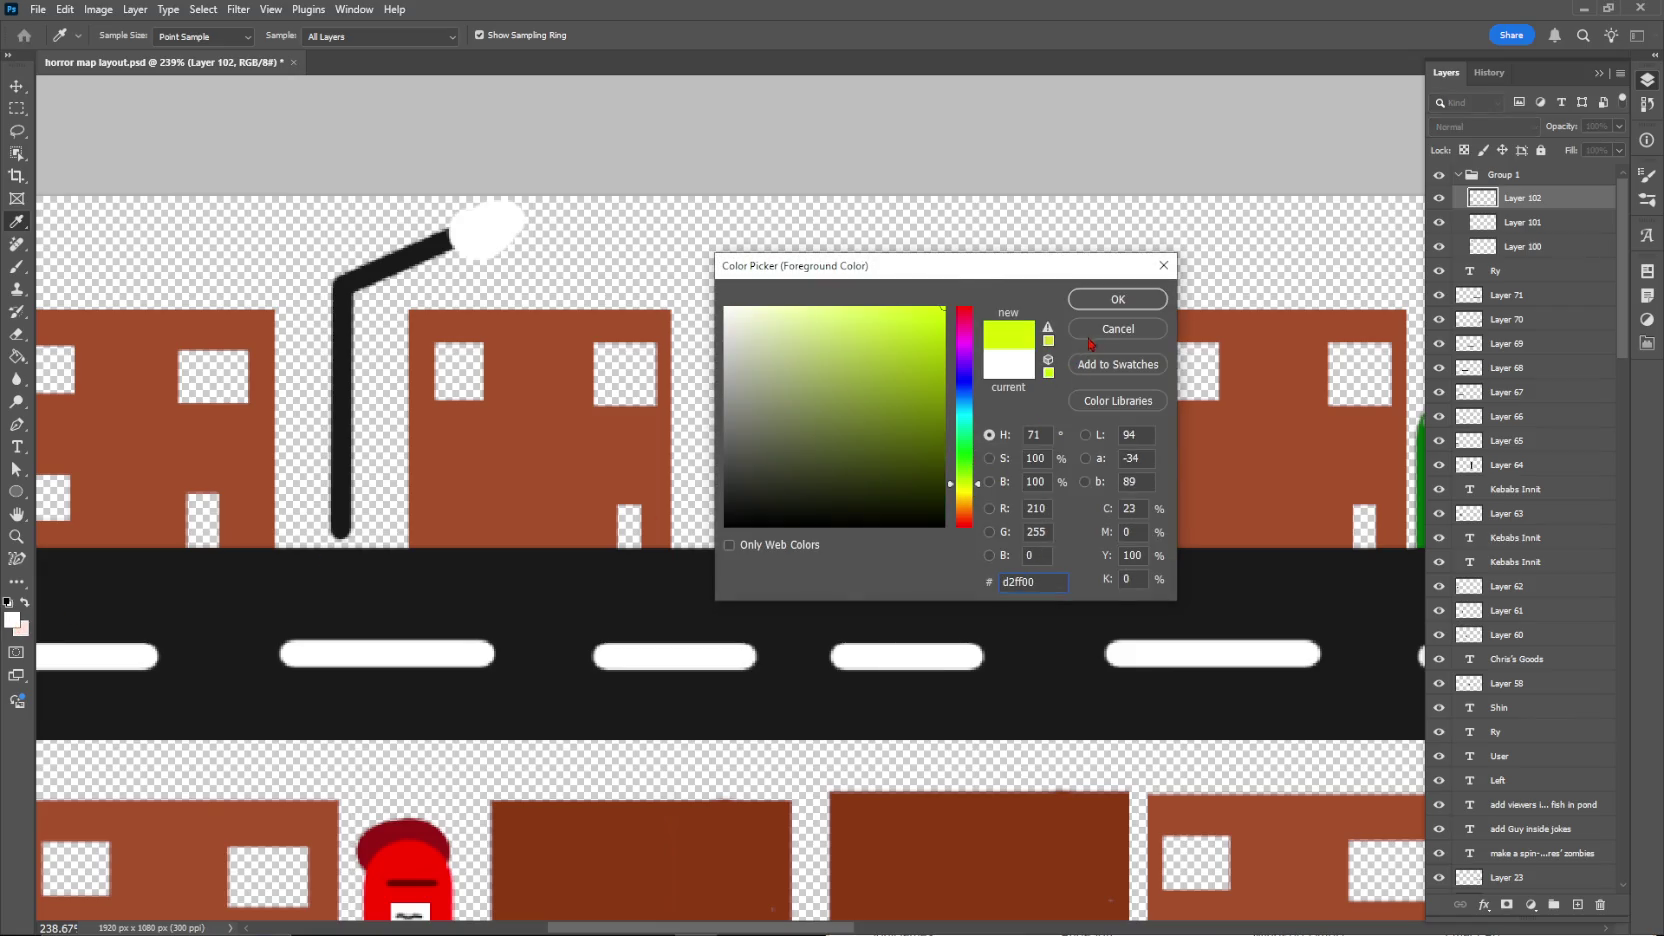
pyautogui.moveTo(978, 494); pyautogui.dragTo(986, 489)
pyautogui.moveTo(989, 487); pyautogui.dragTo(991, 495)
pyautogui.click(1073, 306)
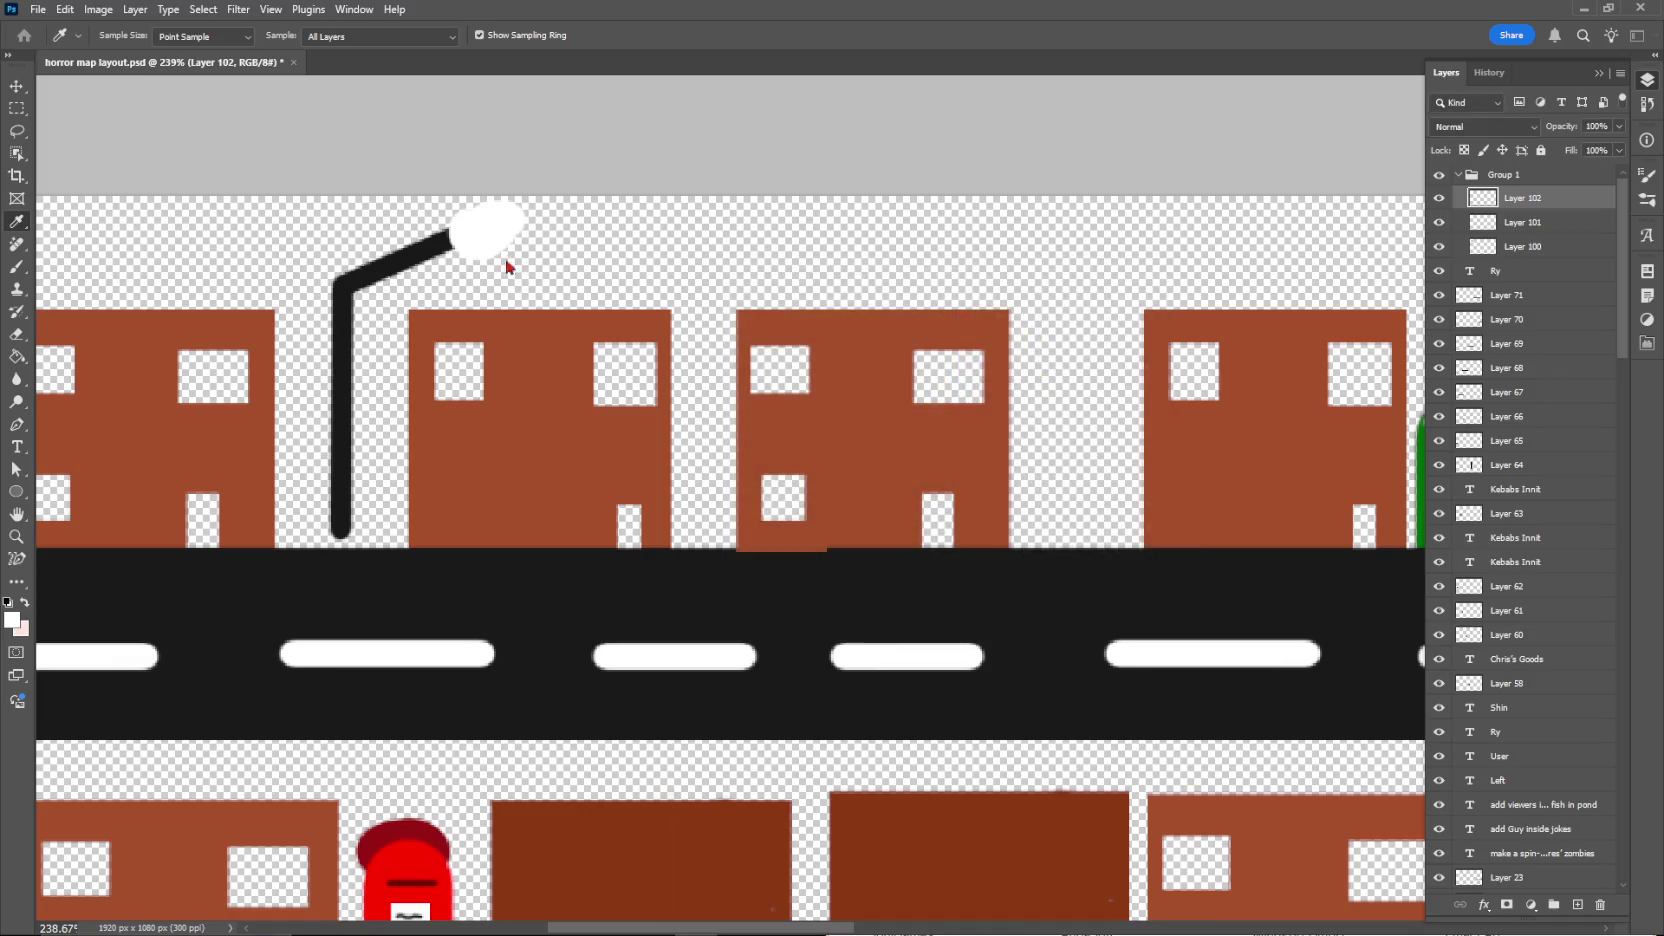
pyautogui.click(14, 620)
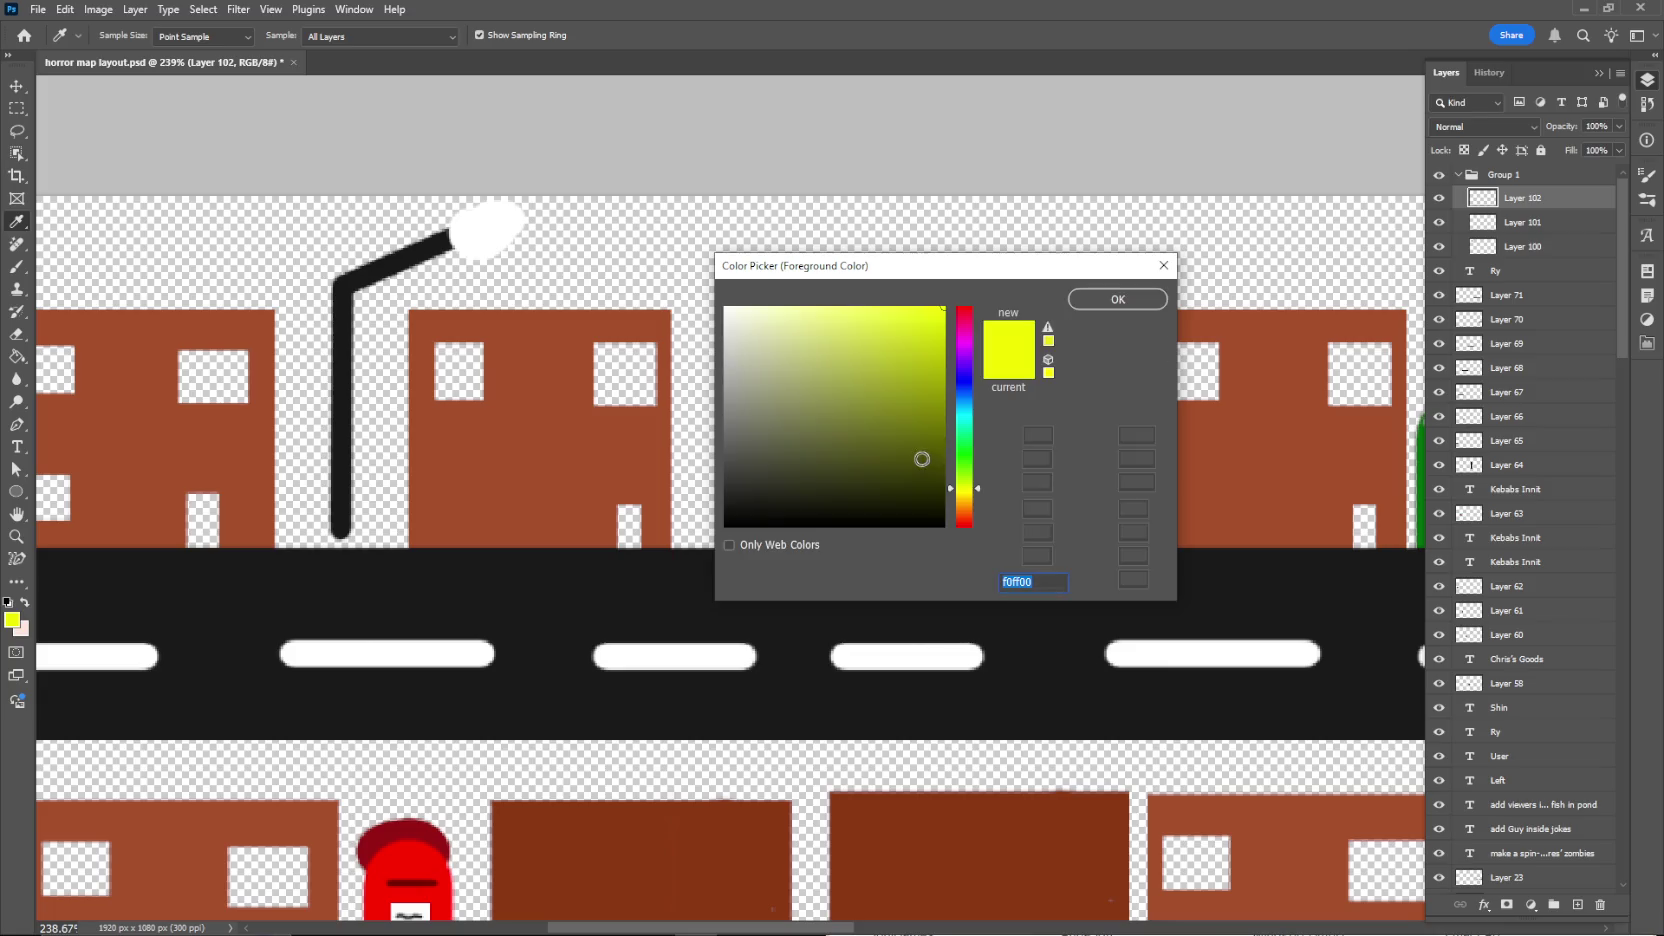
pyautogui.moveTo(977, 490); pyautogui.dragTo(980, 508)
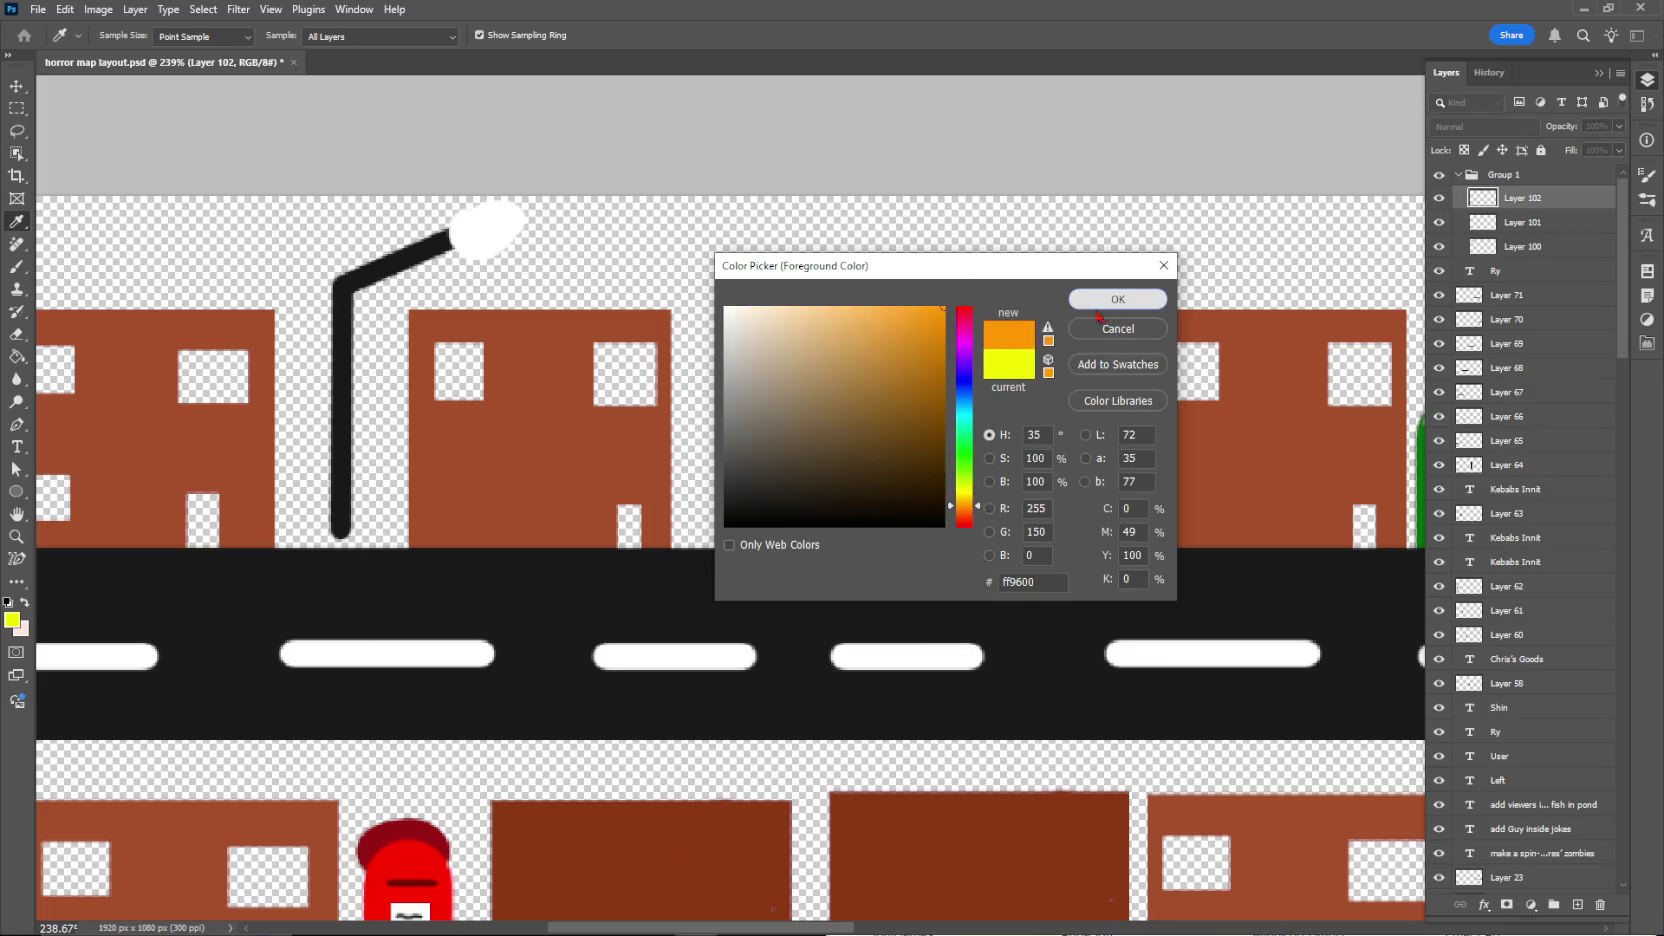
pyautogui.click(1117, 302)
# Add a beam layer outside Group 1 and try brush strokes under the lamp head
pyautogui.click(1576, 905)
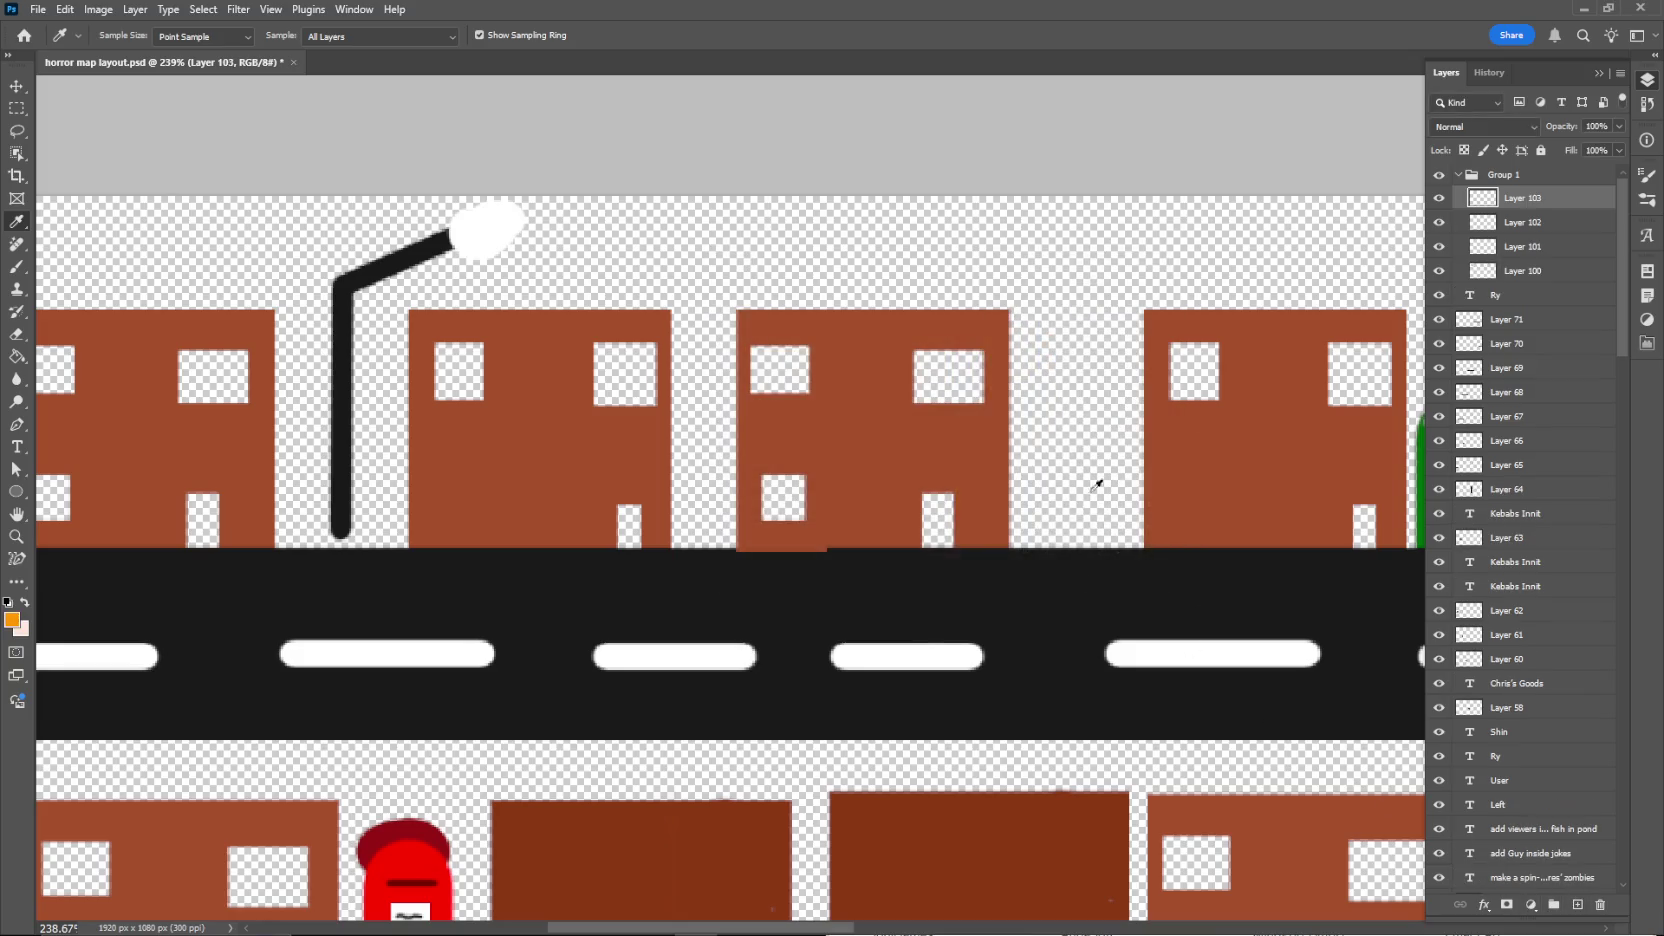
pyautogui.moveTo(1503, 198); pyautogui.dragTo(1430, 284)
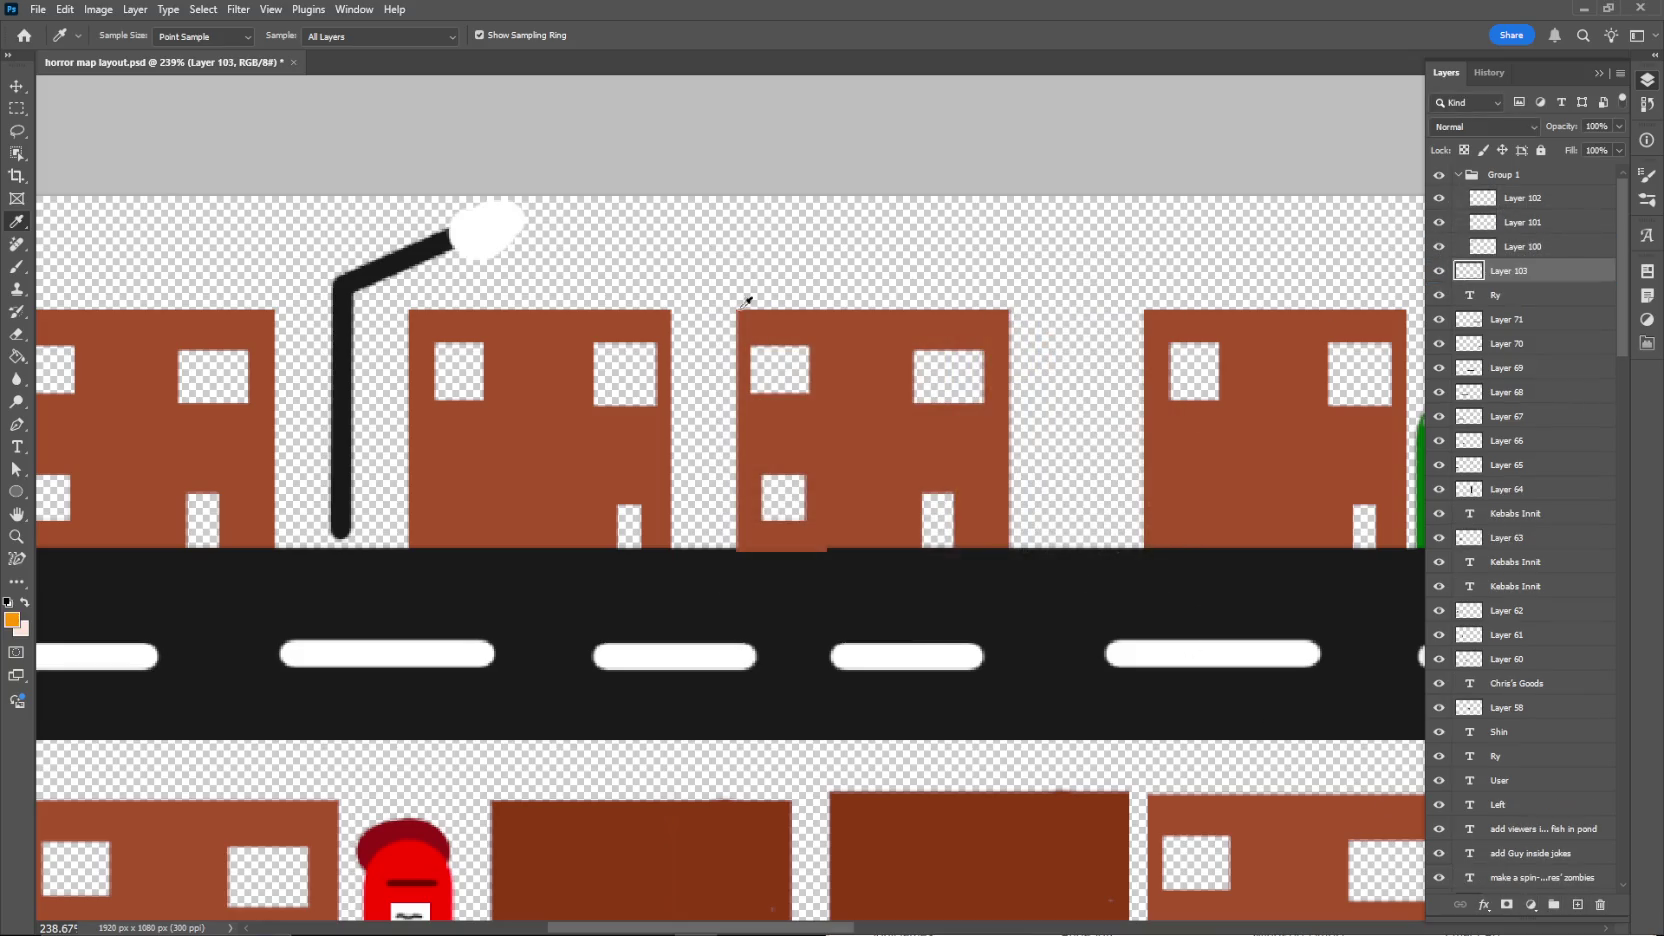
pyautogui.press('b')
pyautogui.click(480, 262)
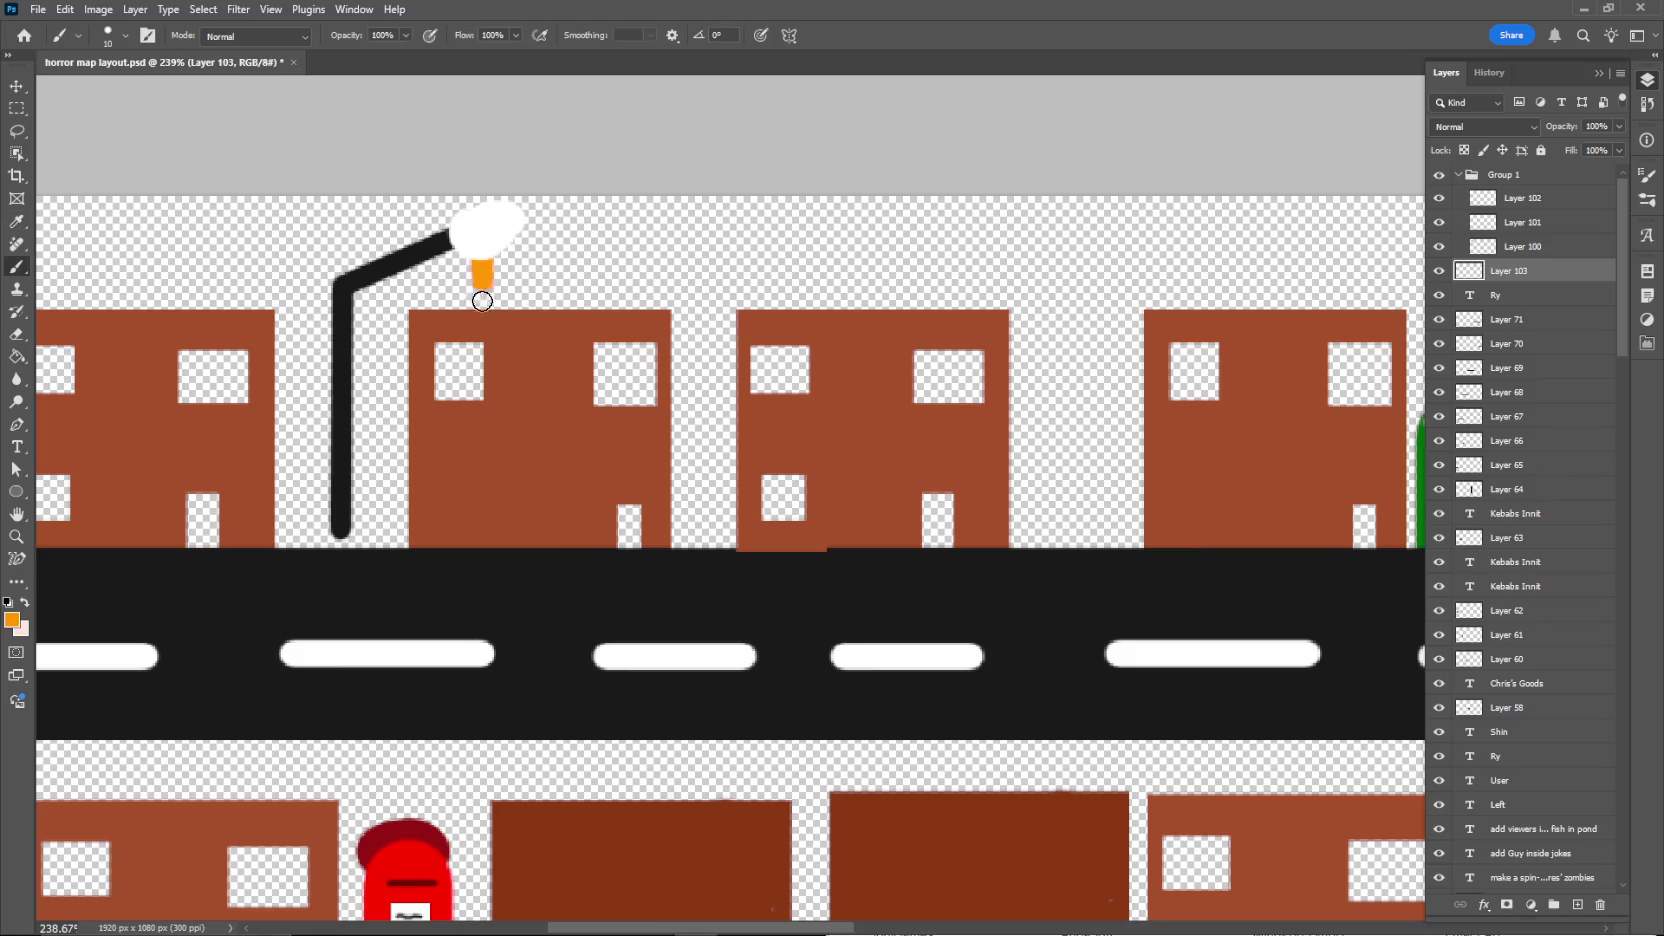
pyautogui.moveTo(480, 265); pyautogui.dragTo(480, 345)
pyautogui.hotkey('ctrl', 'z')
pyautogui.moveTo(472, 284)
pyautogui.mouseDown()
pyautogui.moveTo(423, 540)
pyautogui.moveTo(485, 260)
pyautogui.mouseUp()
pyautogui.hotkey('ctrl', 'z')
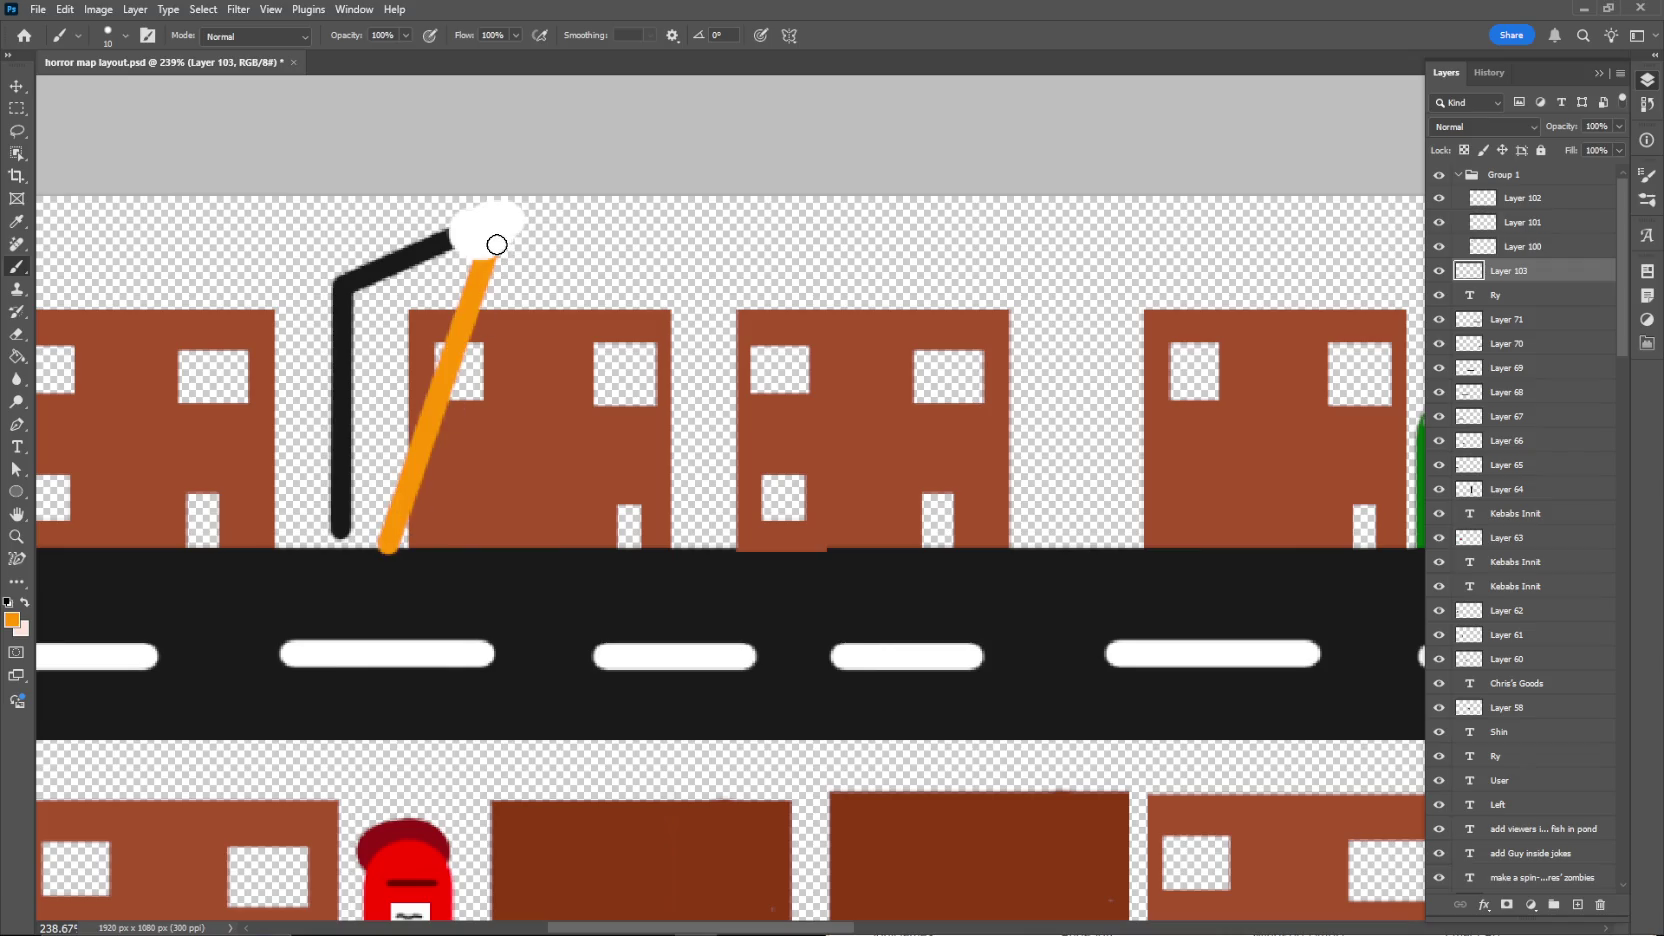
# Brush a filled orange triangle from the lamp down to the road with a 20 px brush
pyautogui.keyDown('shift'); pyautogui.click(572, 547); pyautogui.keyUp('shift')
pyautogui.keyDown('shift'); pyautogui.click(390, 545); pyautogui.keyUp('shift')
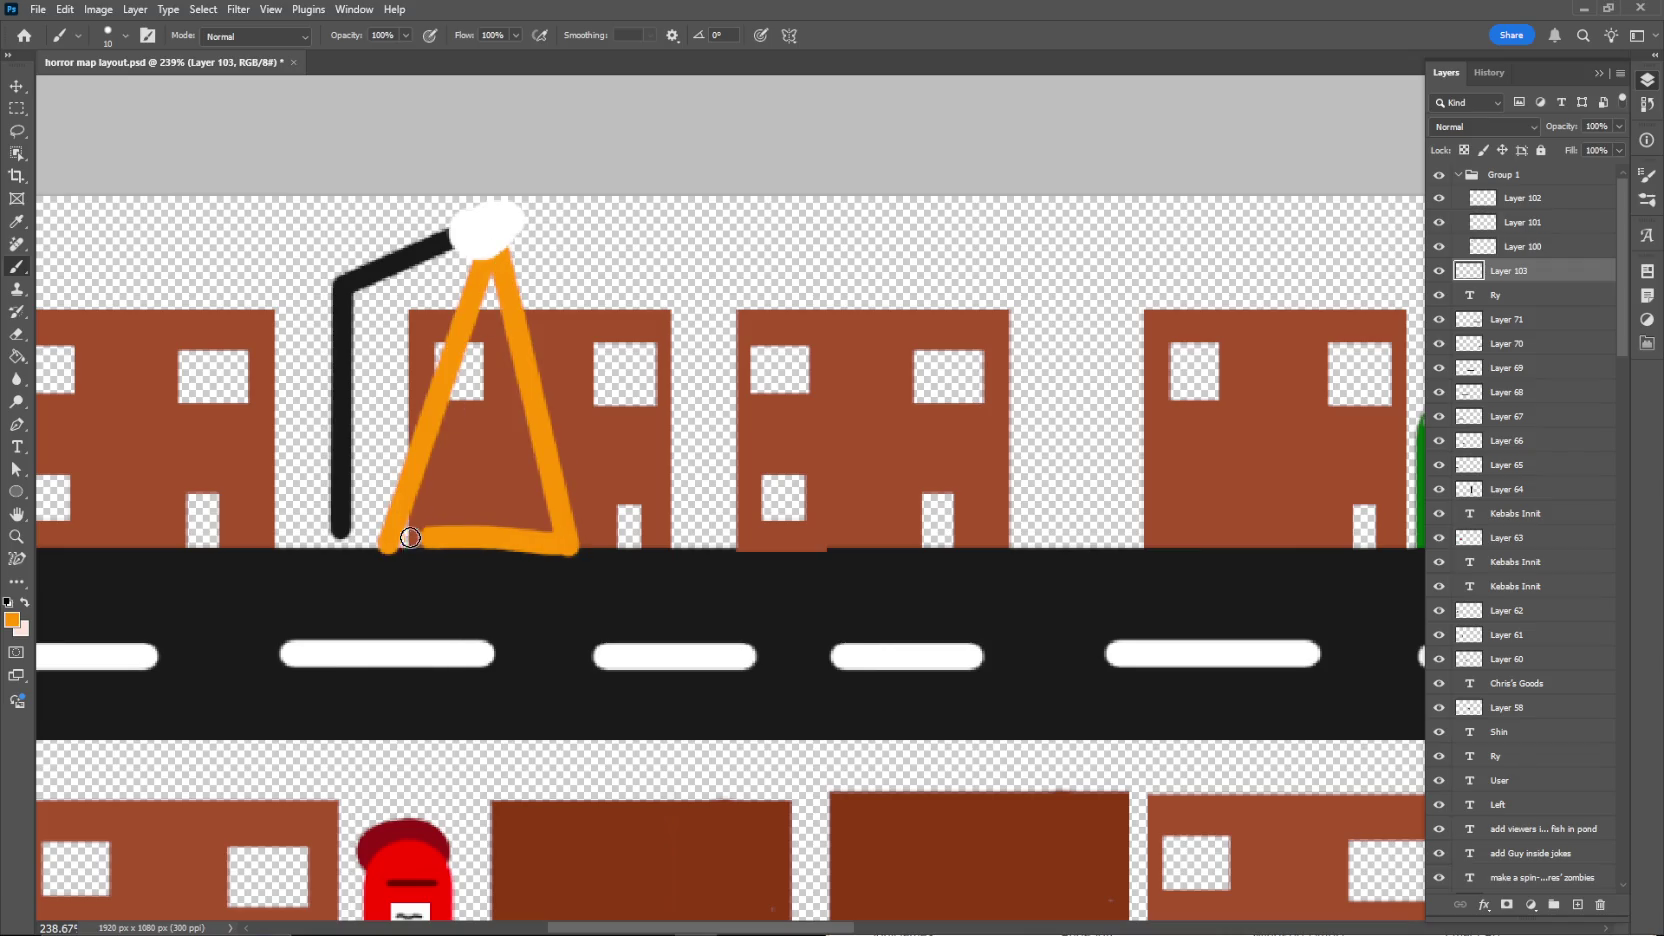
pyautogui.moveTo(398, 540); pyautogui.dragTo(434, 488)
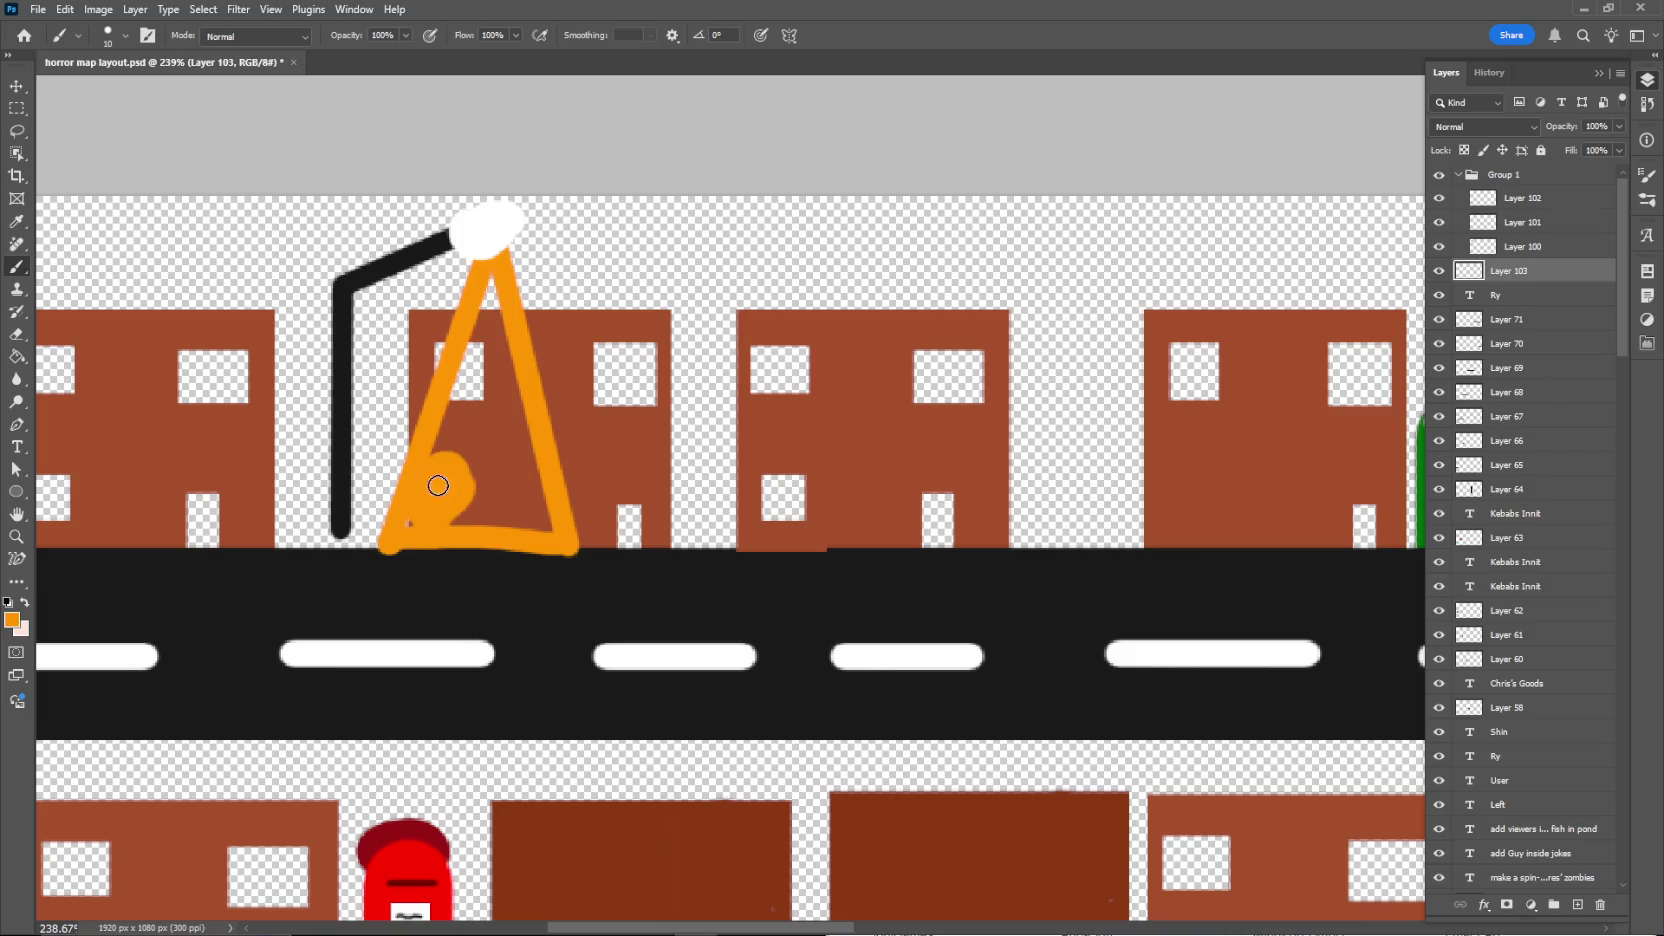
pyautogui.hotkey('ctrl', 'z')
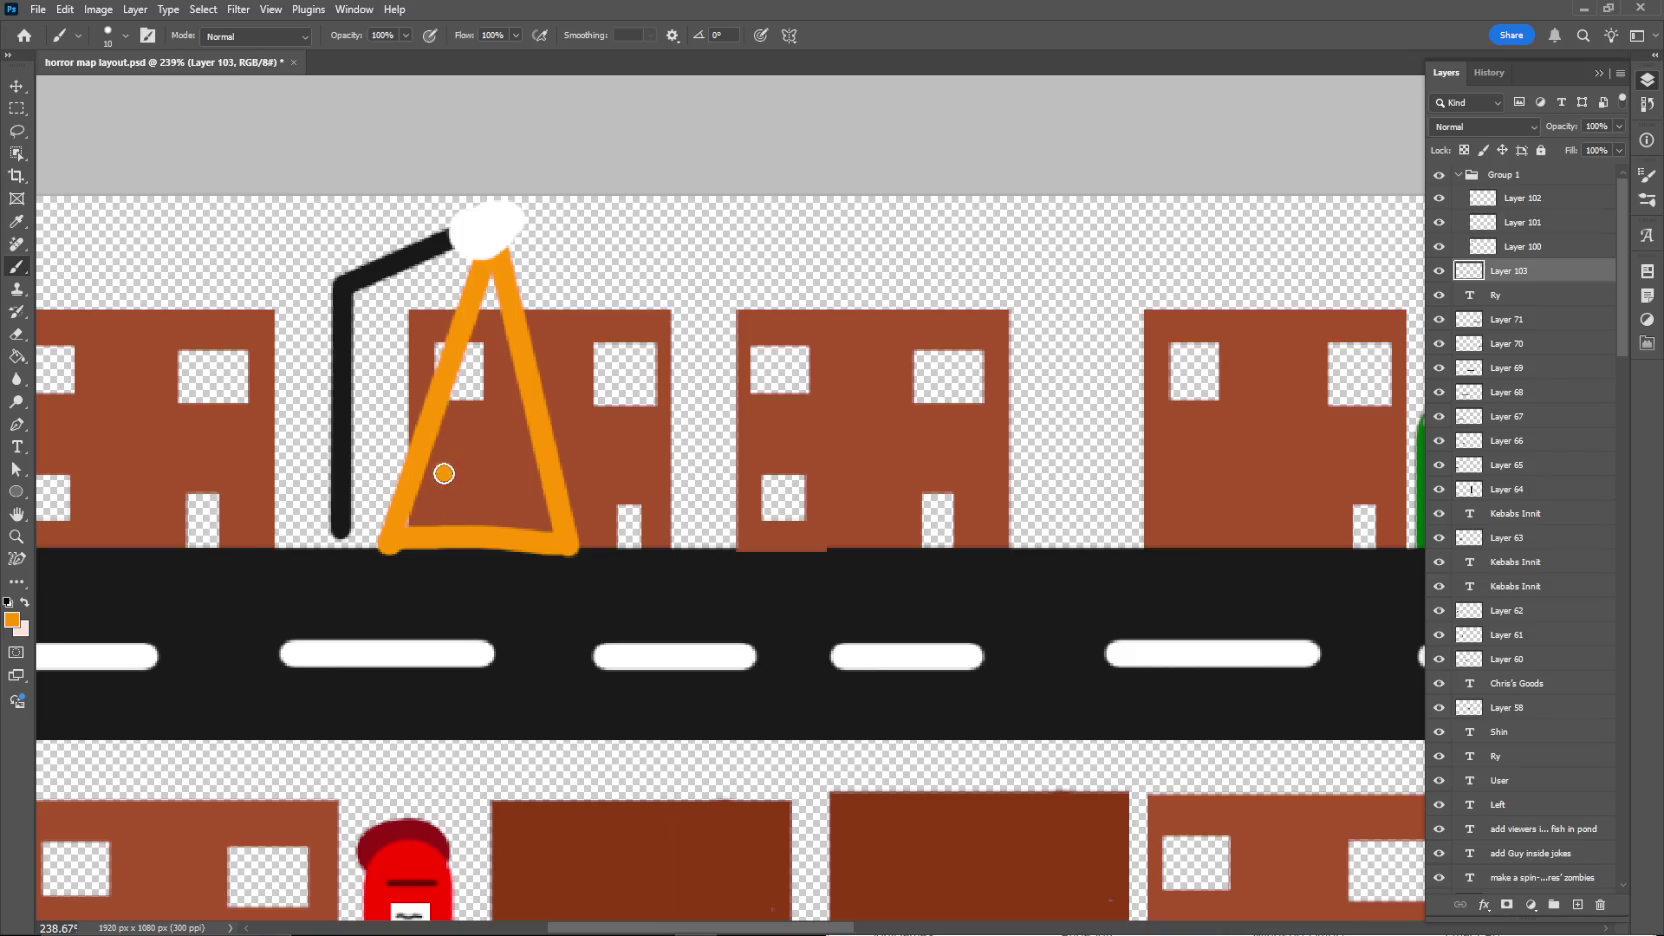
pyautogui.moveTo(442, 472); pyautogui.dragTo(505, 318)
pyautogui.hotkey('ctrl', 'z')
pyautogui.rightClick(493, 328)
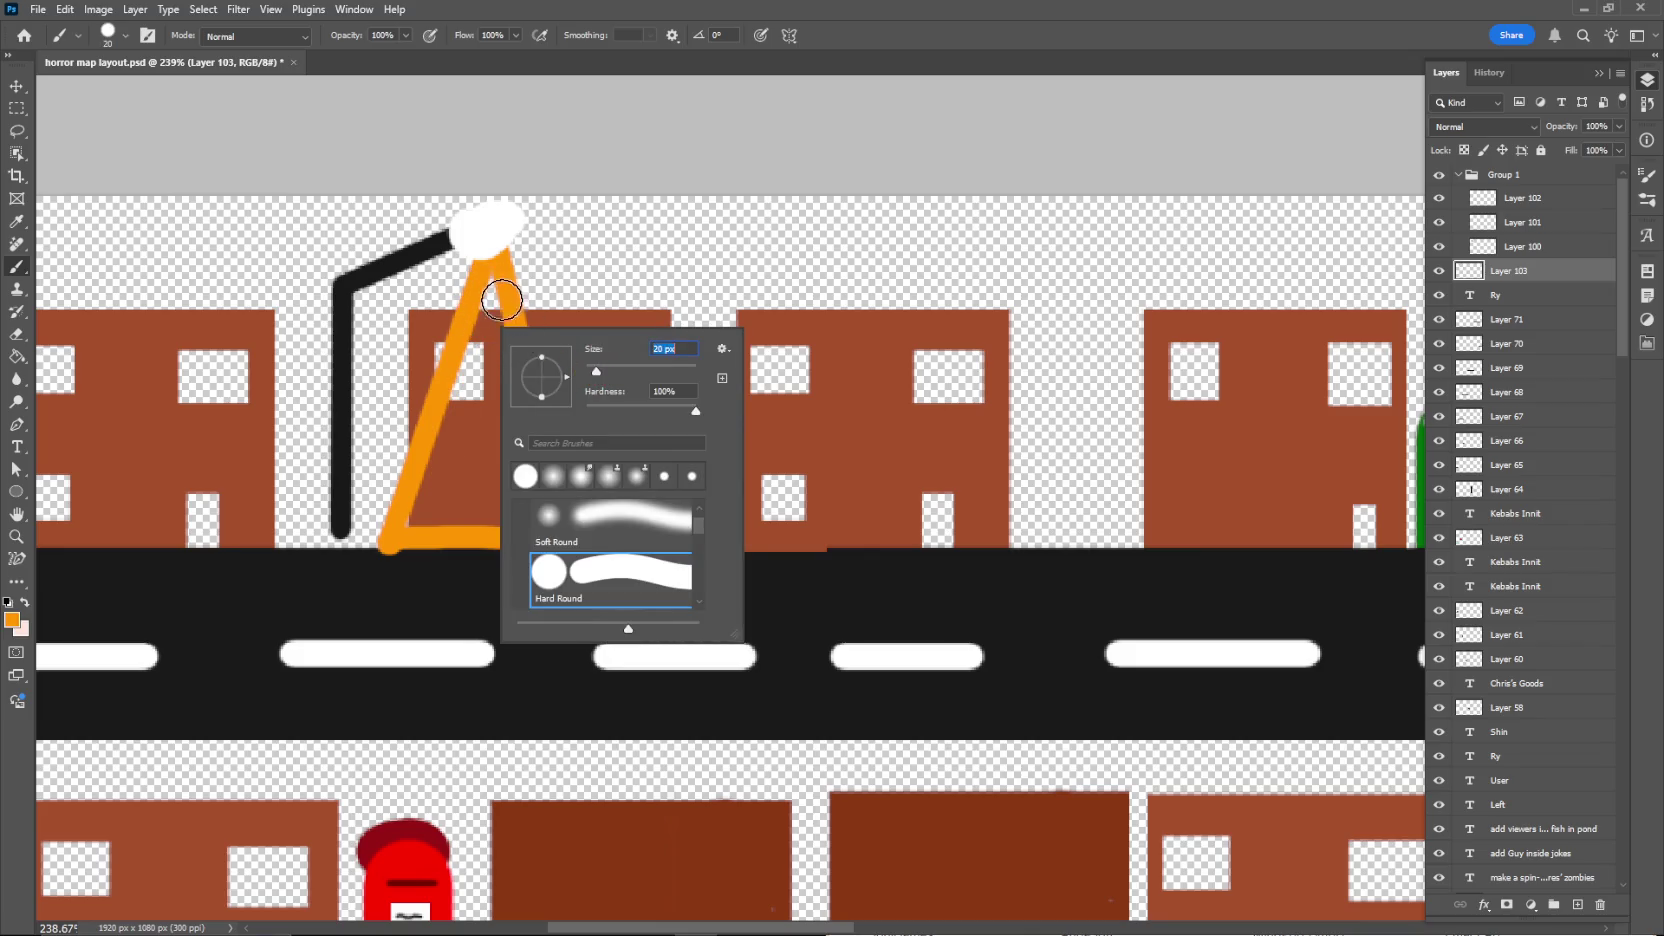
pyautogui.press('Return')
pyautogui.moveTo(524, 516); pyautogui.dragTo(540, 527)
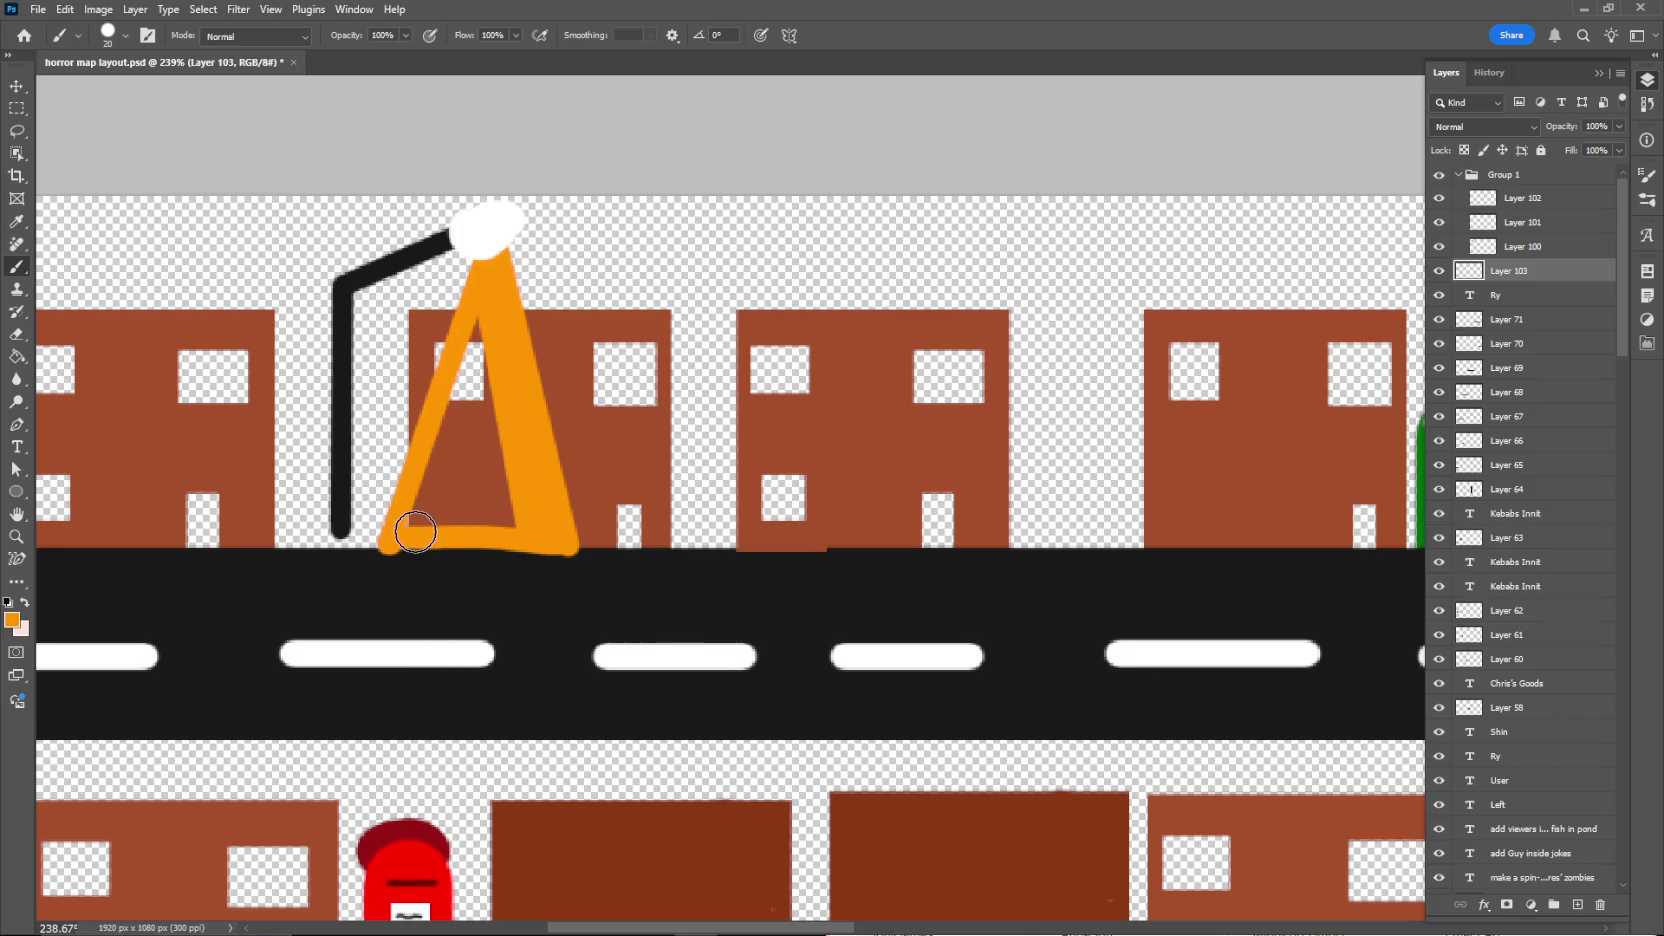
pyautogui.moveTo(415, 532)
pyautogui.mouseDown()
pyautogui.moveTo(450, 490)
pyautogui.moveTo(475, 327)
pyautogui.moveTo(493, 503)
pyautogui.moveTo(468, 475)
pyautogui.moveTo(446, 509)
pyautogui.mouseUp()
# Set the beam layer to Screen blending at 39% opacity
pyautogui.press('v')
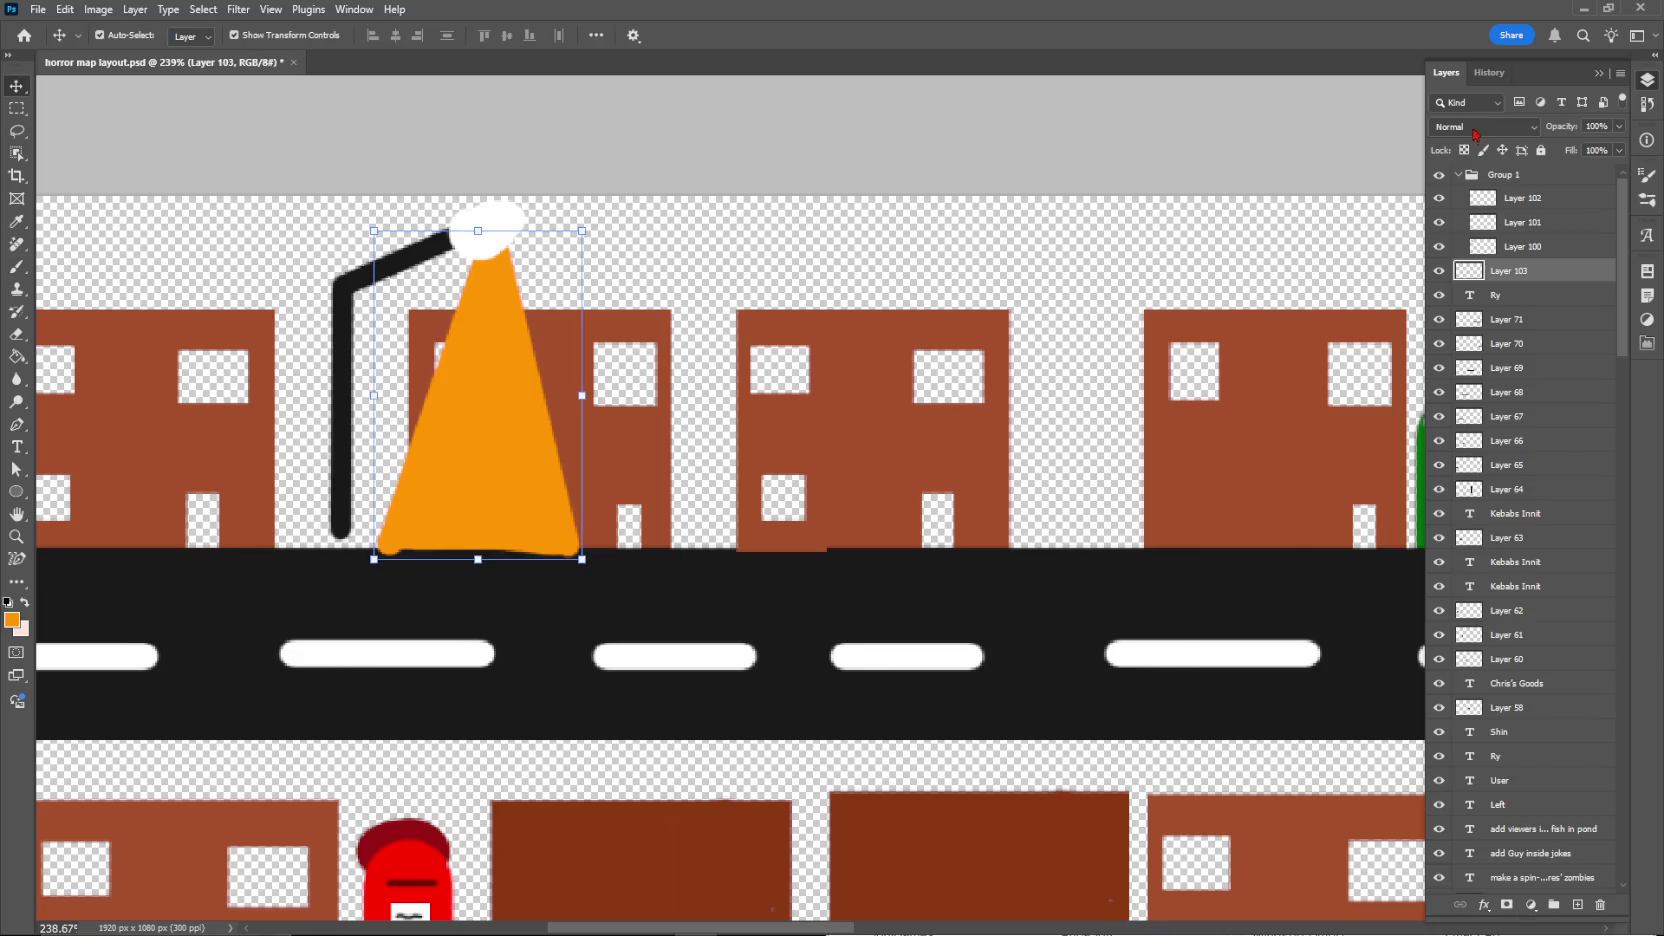
pyautogui.click(1475, 133)
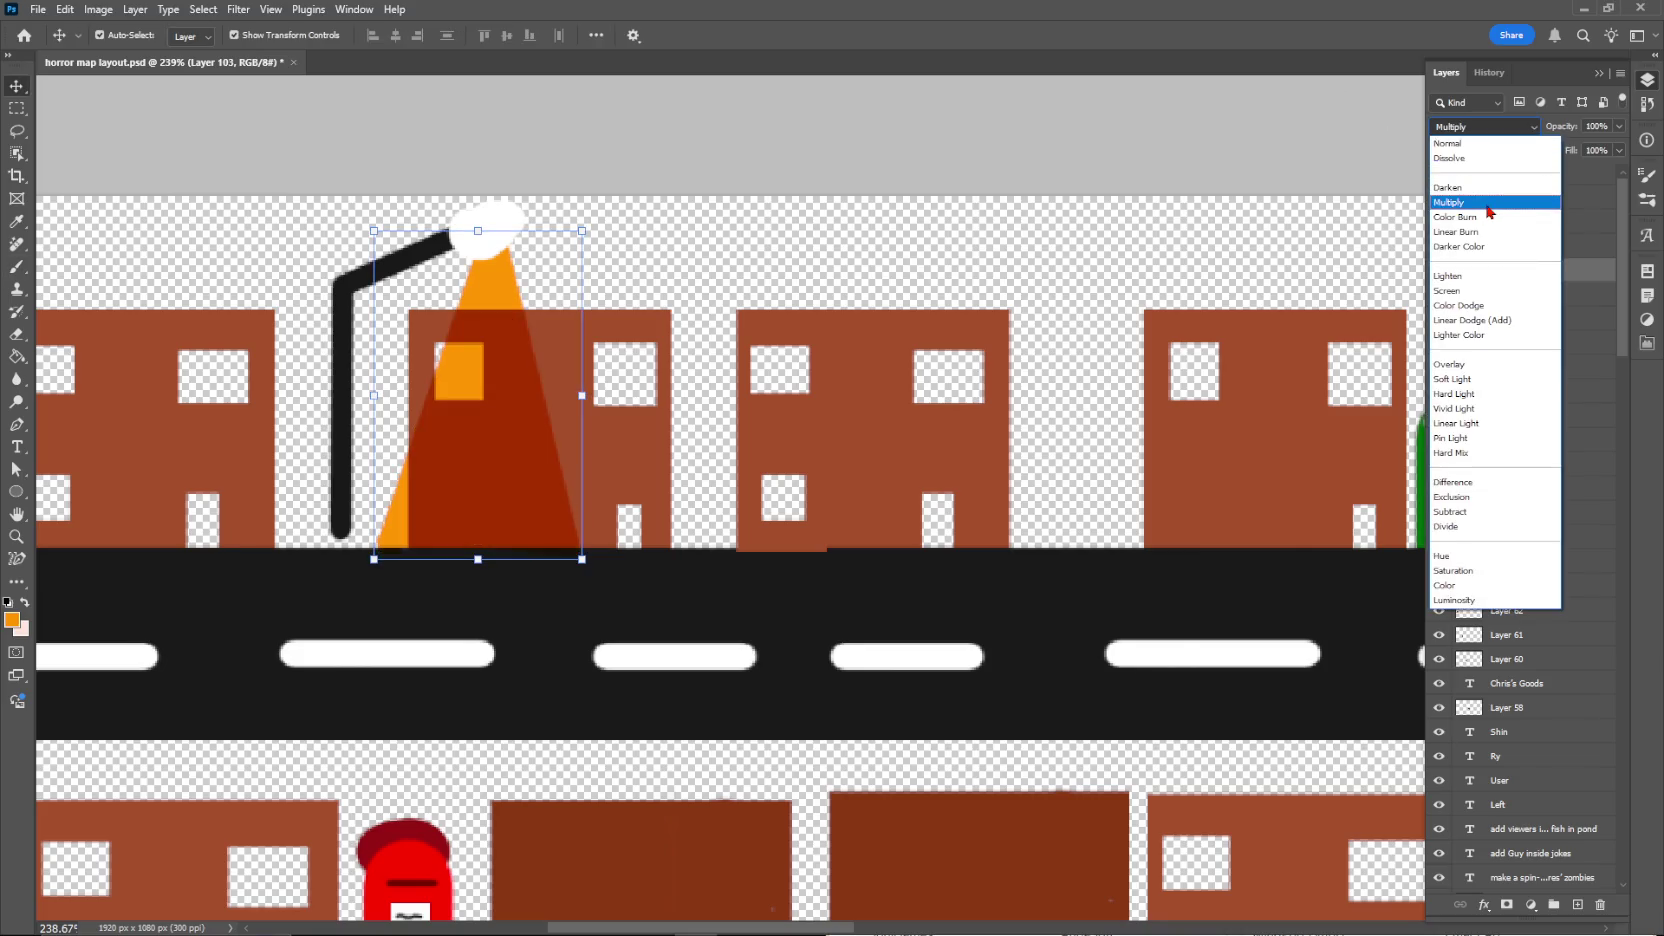
pyautogui.click(1487, 203)
pyautogui.click(1480, 126)
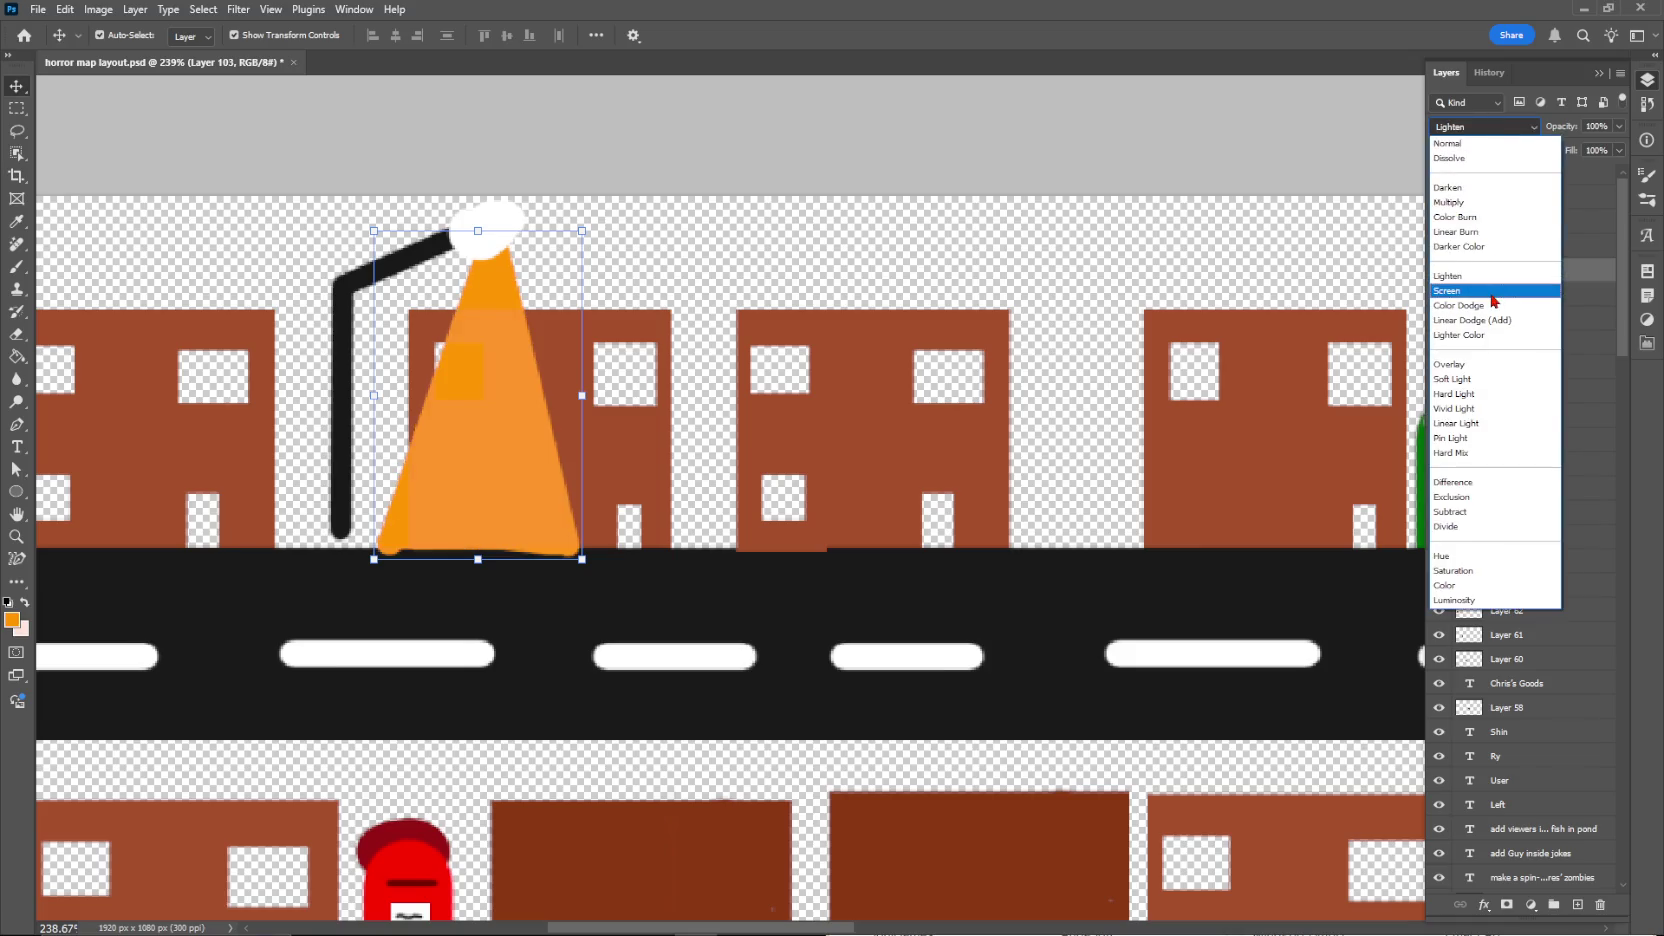
pyautogui.click(1496, 290)
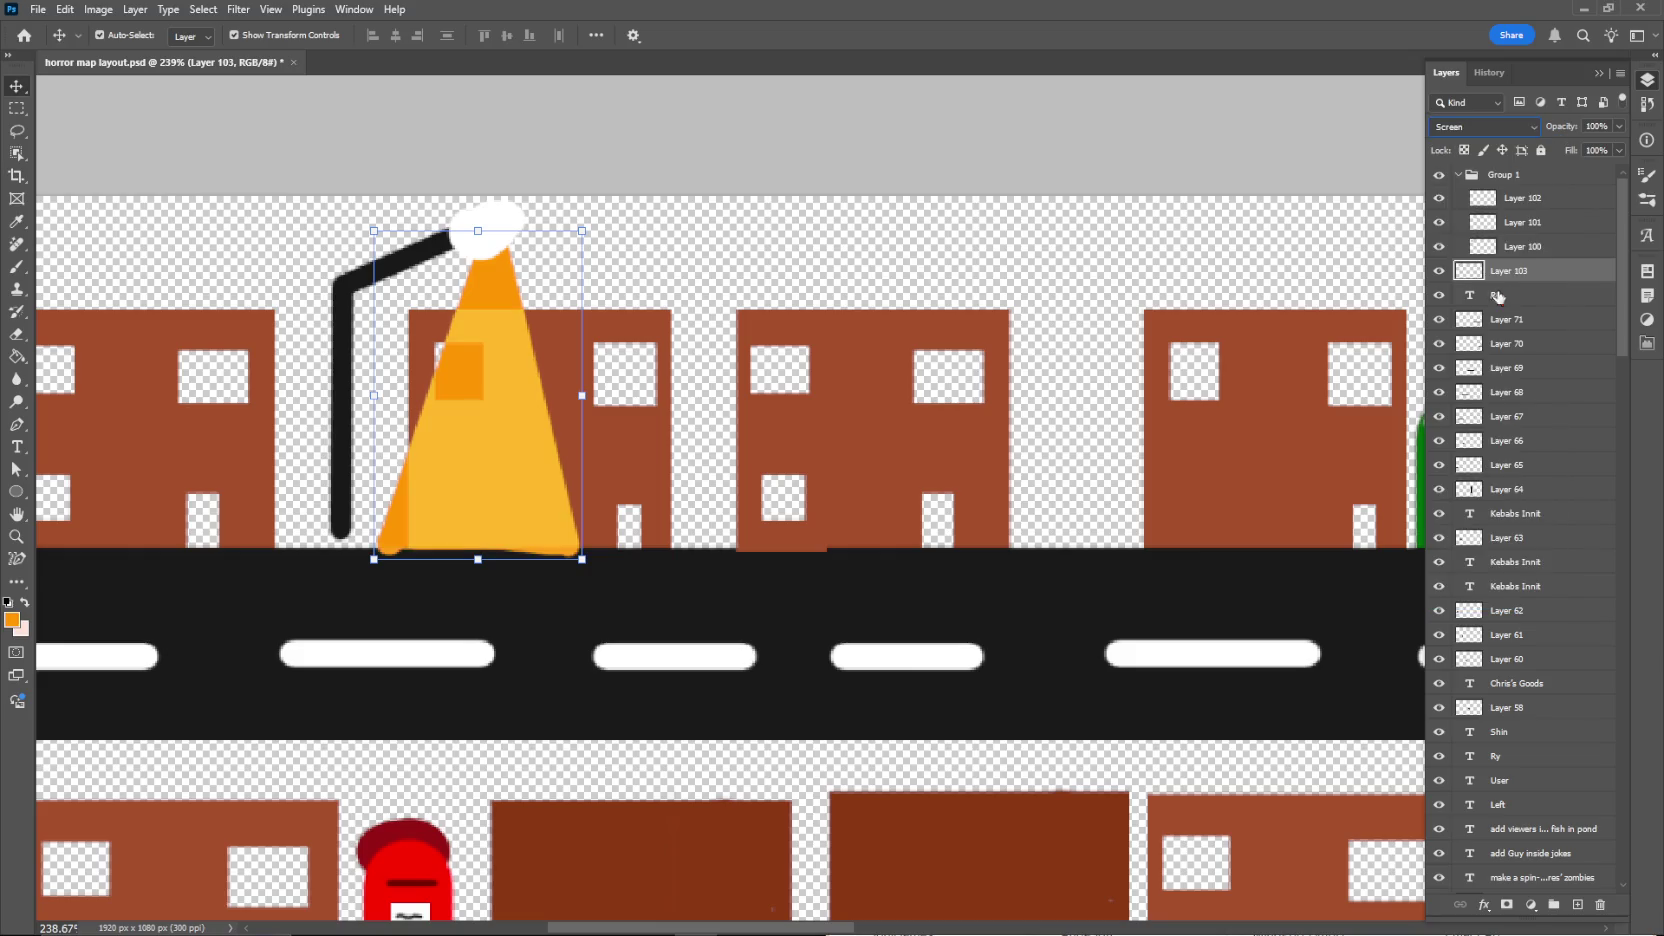
pyautogui.click(1540, 126)
pyautogui.click(1591, 126)
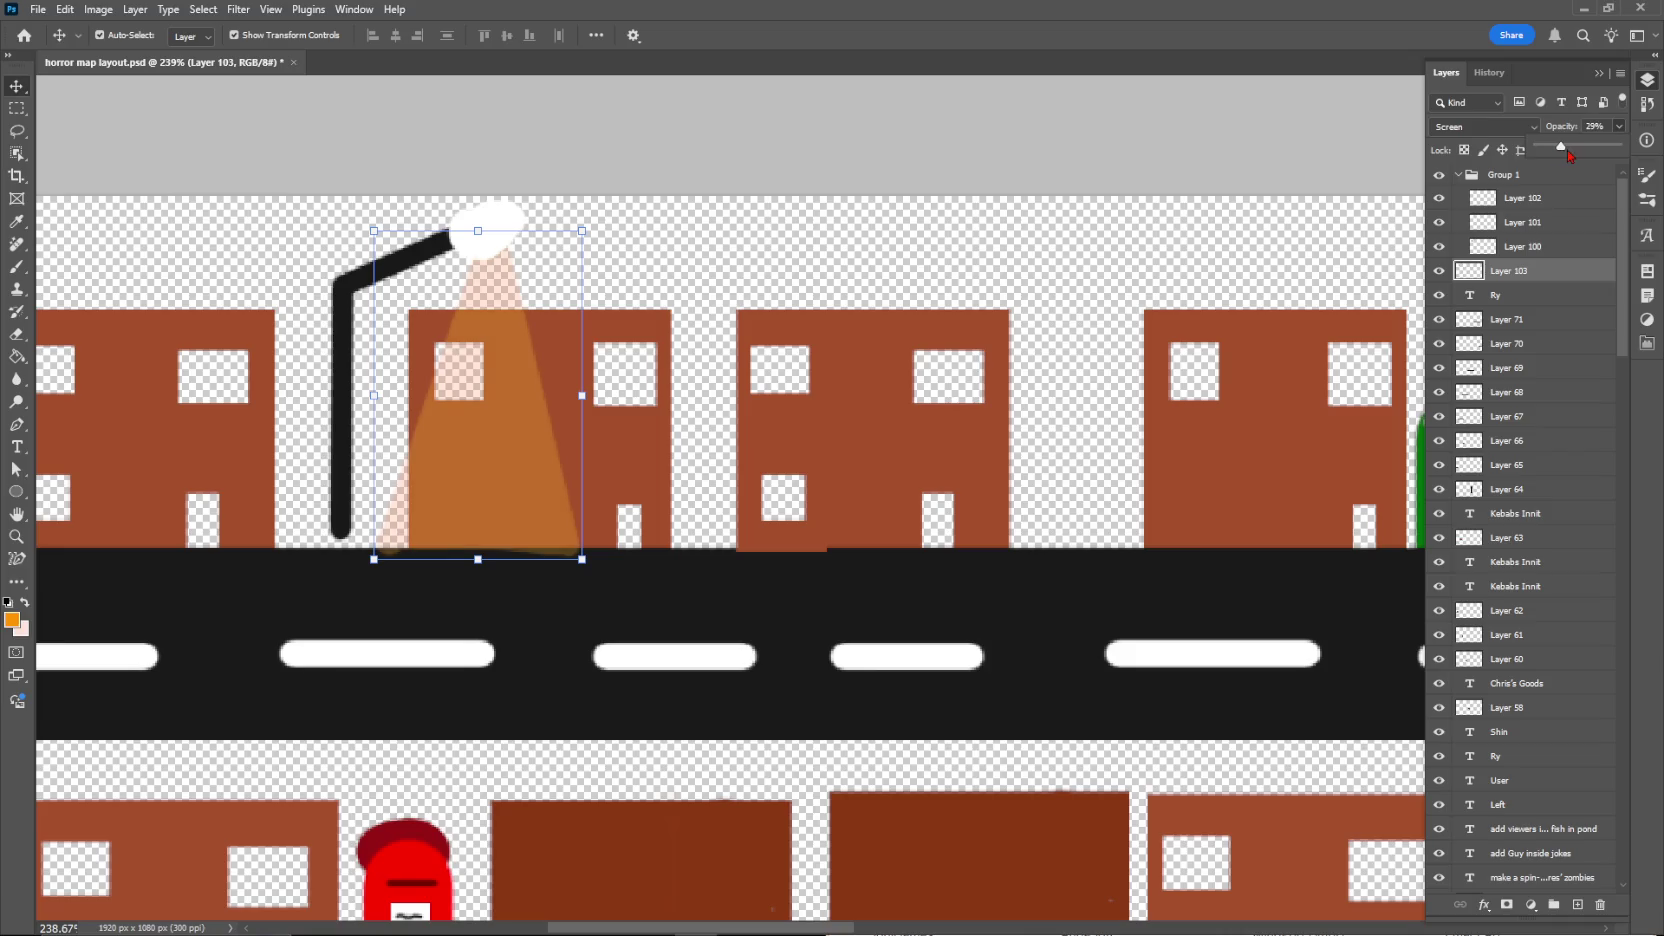
pyautogui.moveTo(1569, 151); pyautogui.dragTo(1573, 149)
# Set the white lamp head's layer to Multiply blending
pyautogui.click(505, 230)
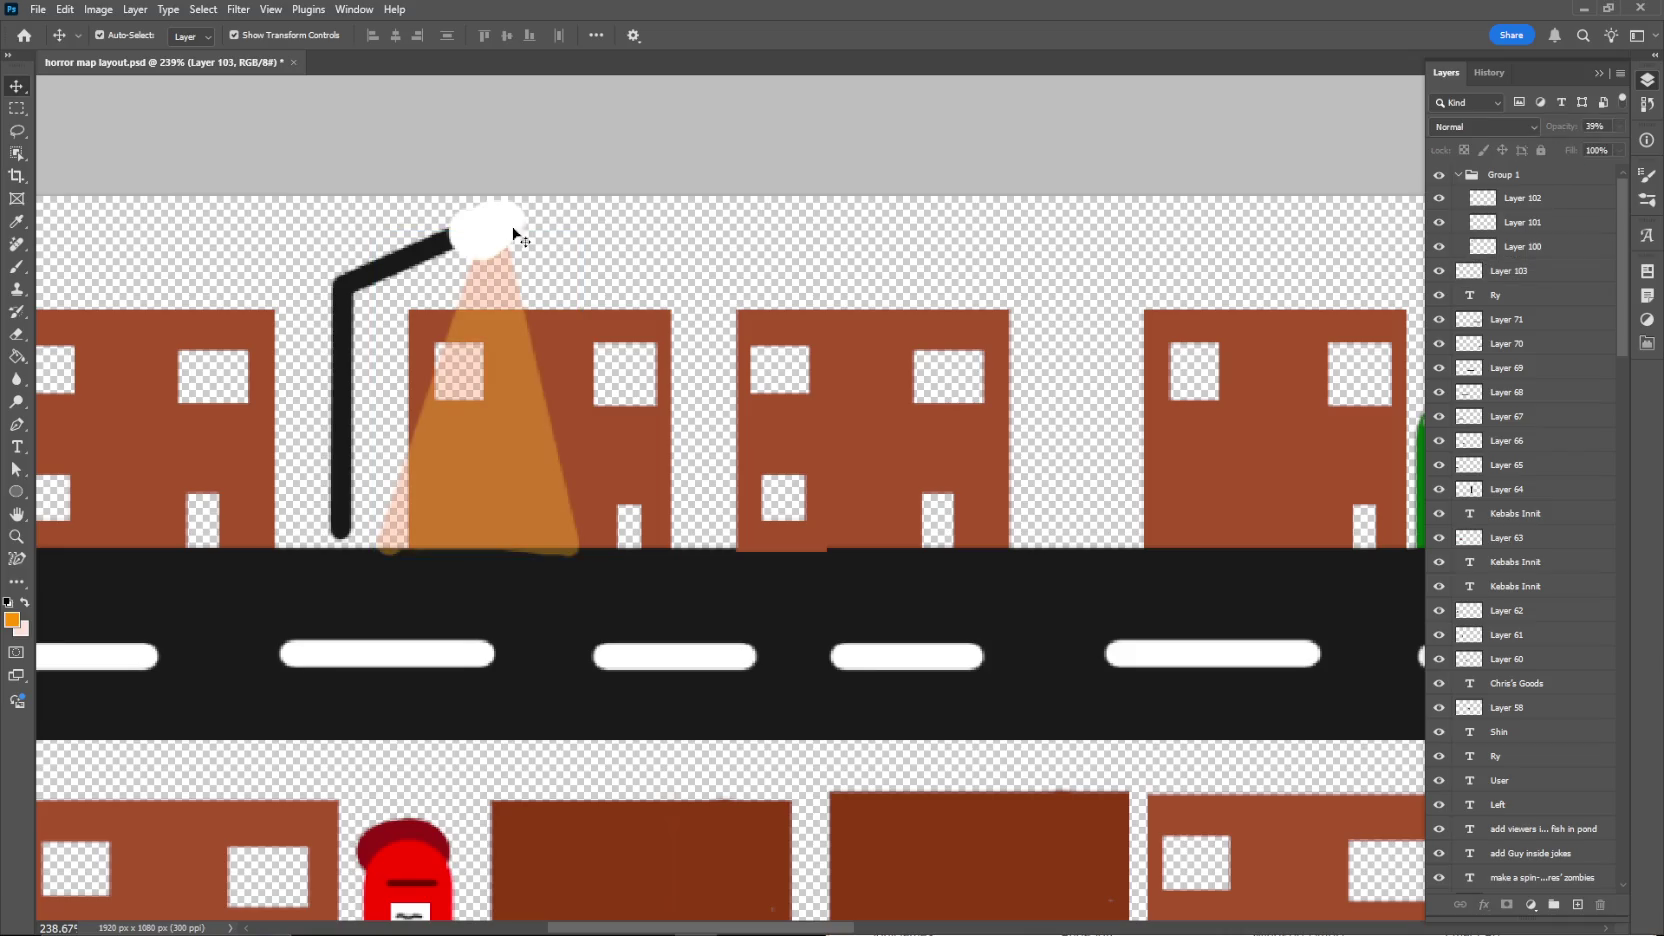
pyautogui.click(1469, 128)
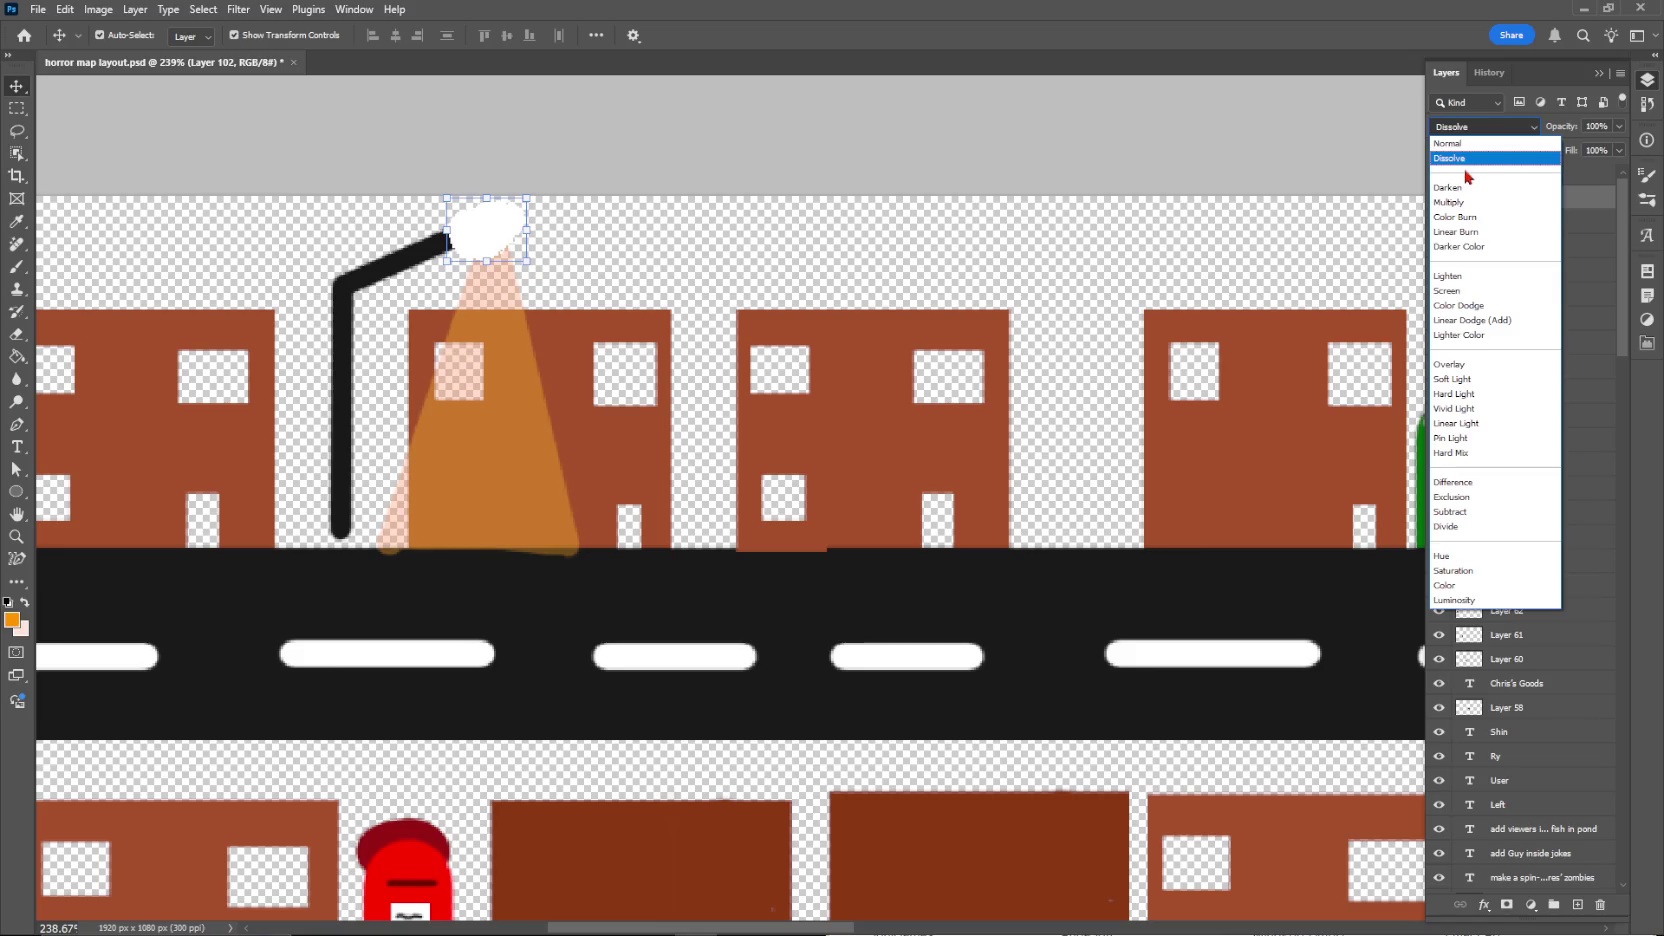
pyautogui.click(1469, 208)
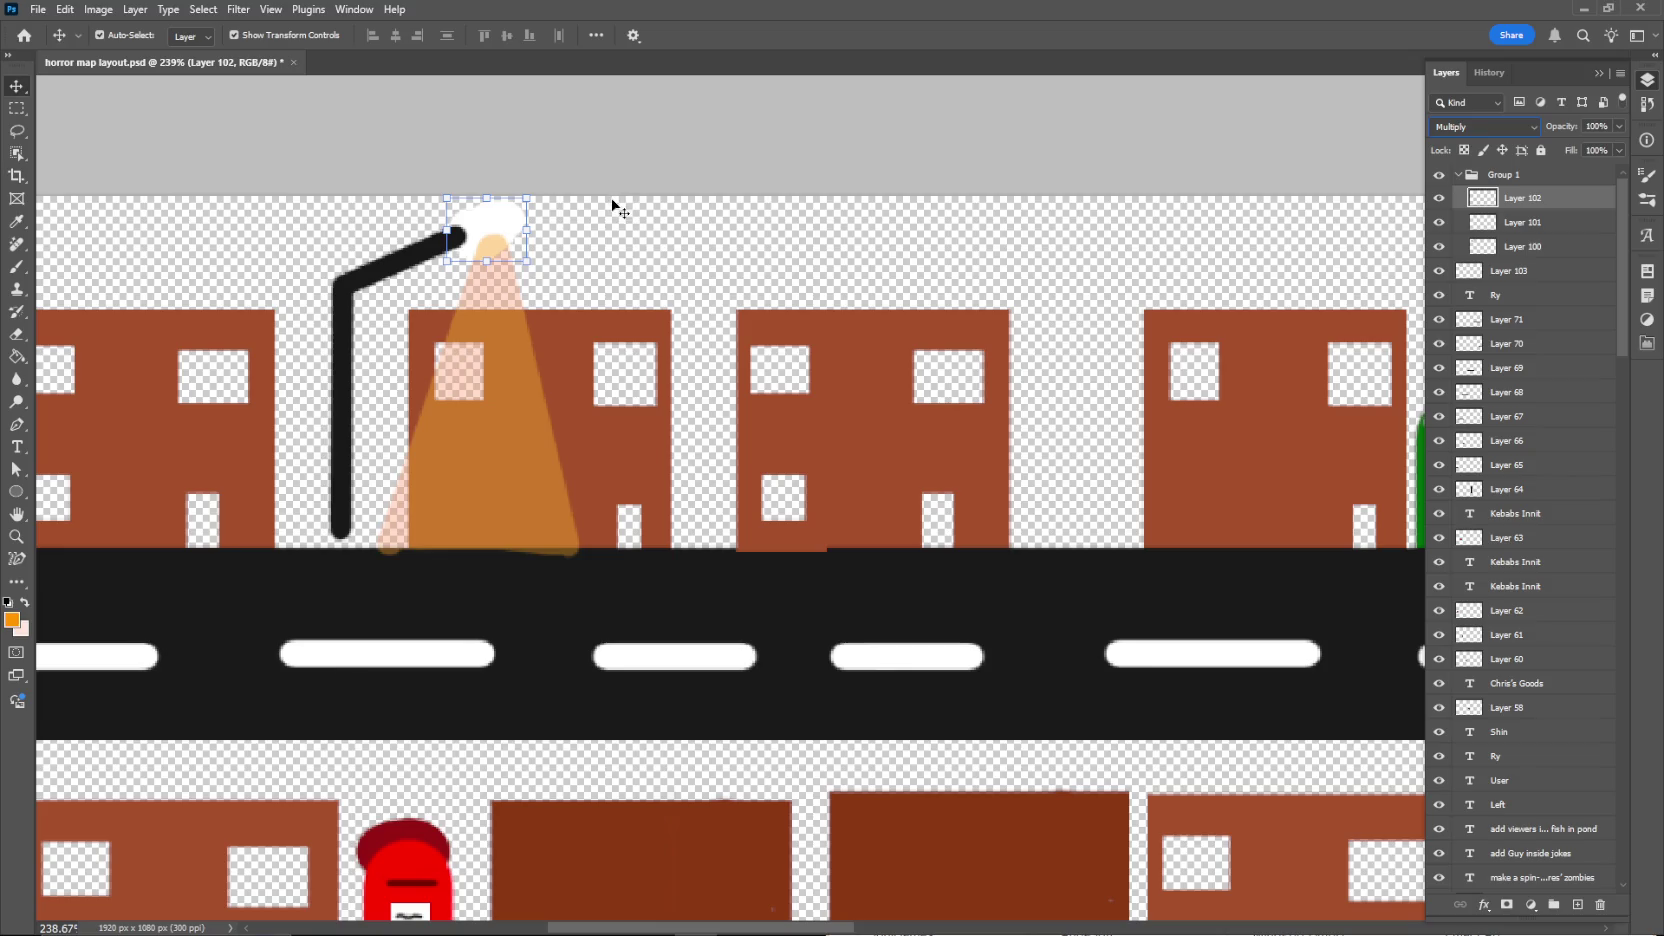
# Zoom in on the lamp top and select the light beam layer
pyautogui.press('z')
pyautogui.moveTo(495, 220); pyautogui.dragTo(509, 294)
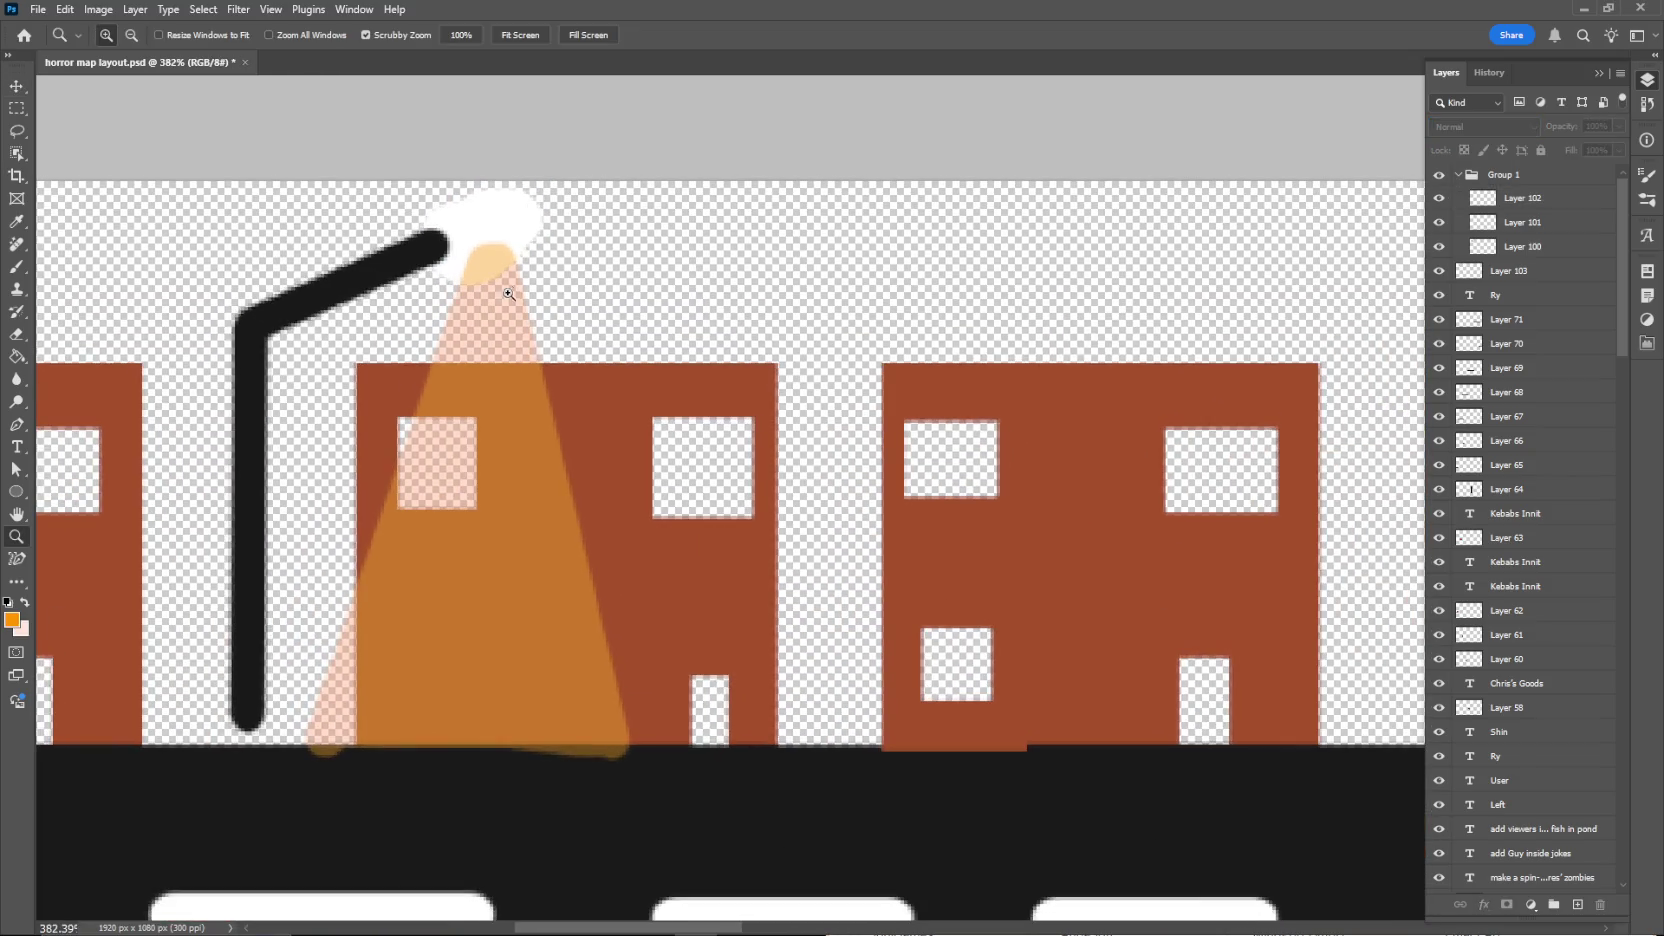
pyautogui.press('i')
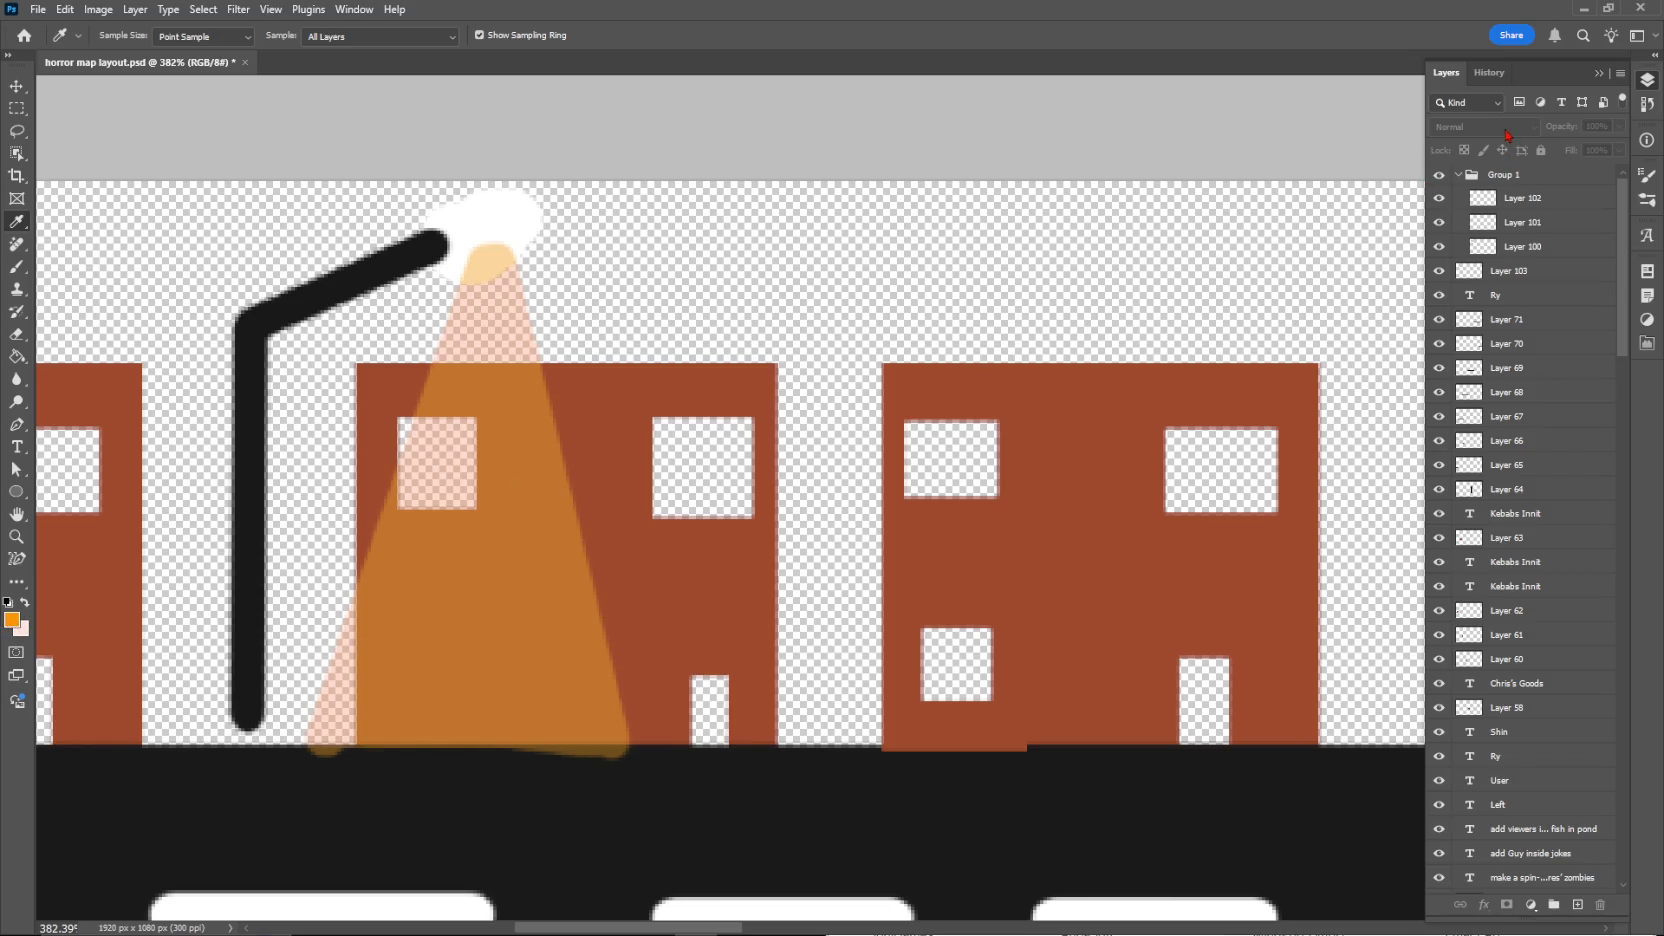
pyautogui.press('v')
pyautogui.click(545, 579)
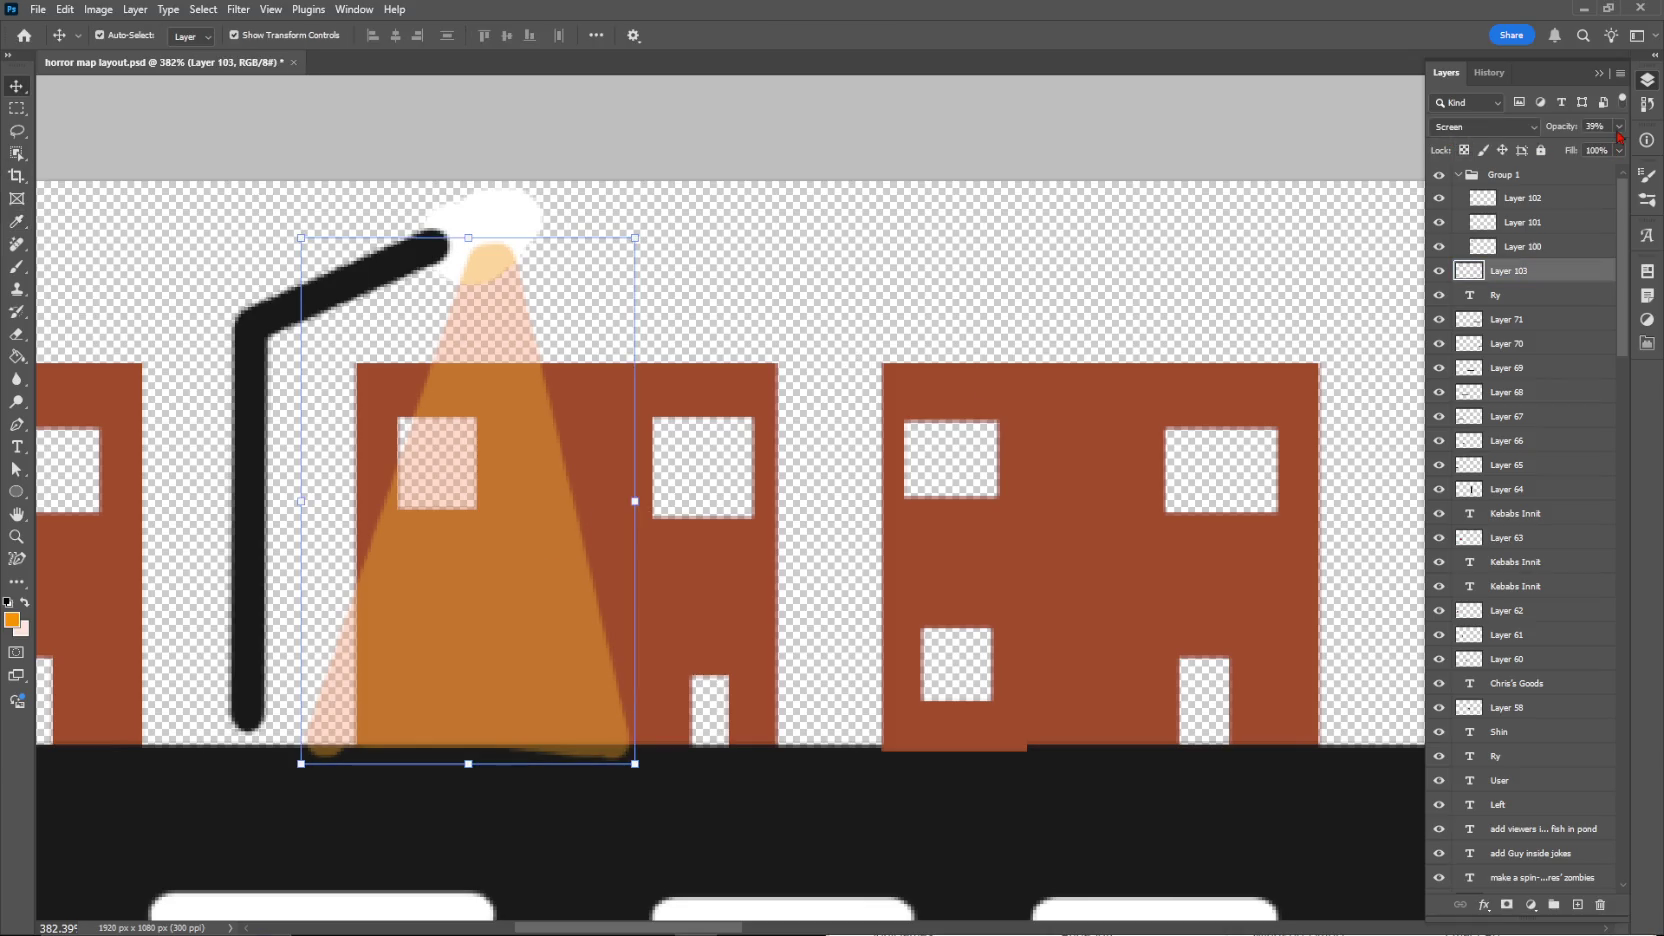
pyautogui.click(1618, 129)
pyautogui.scroll(1, 1485, 140)
# Revert the beam to Screen at 39% opacity and paint orange over the lamp head
pyautogui.click(1482, 127)
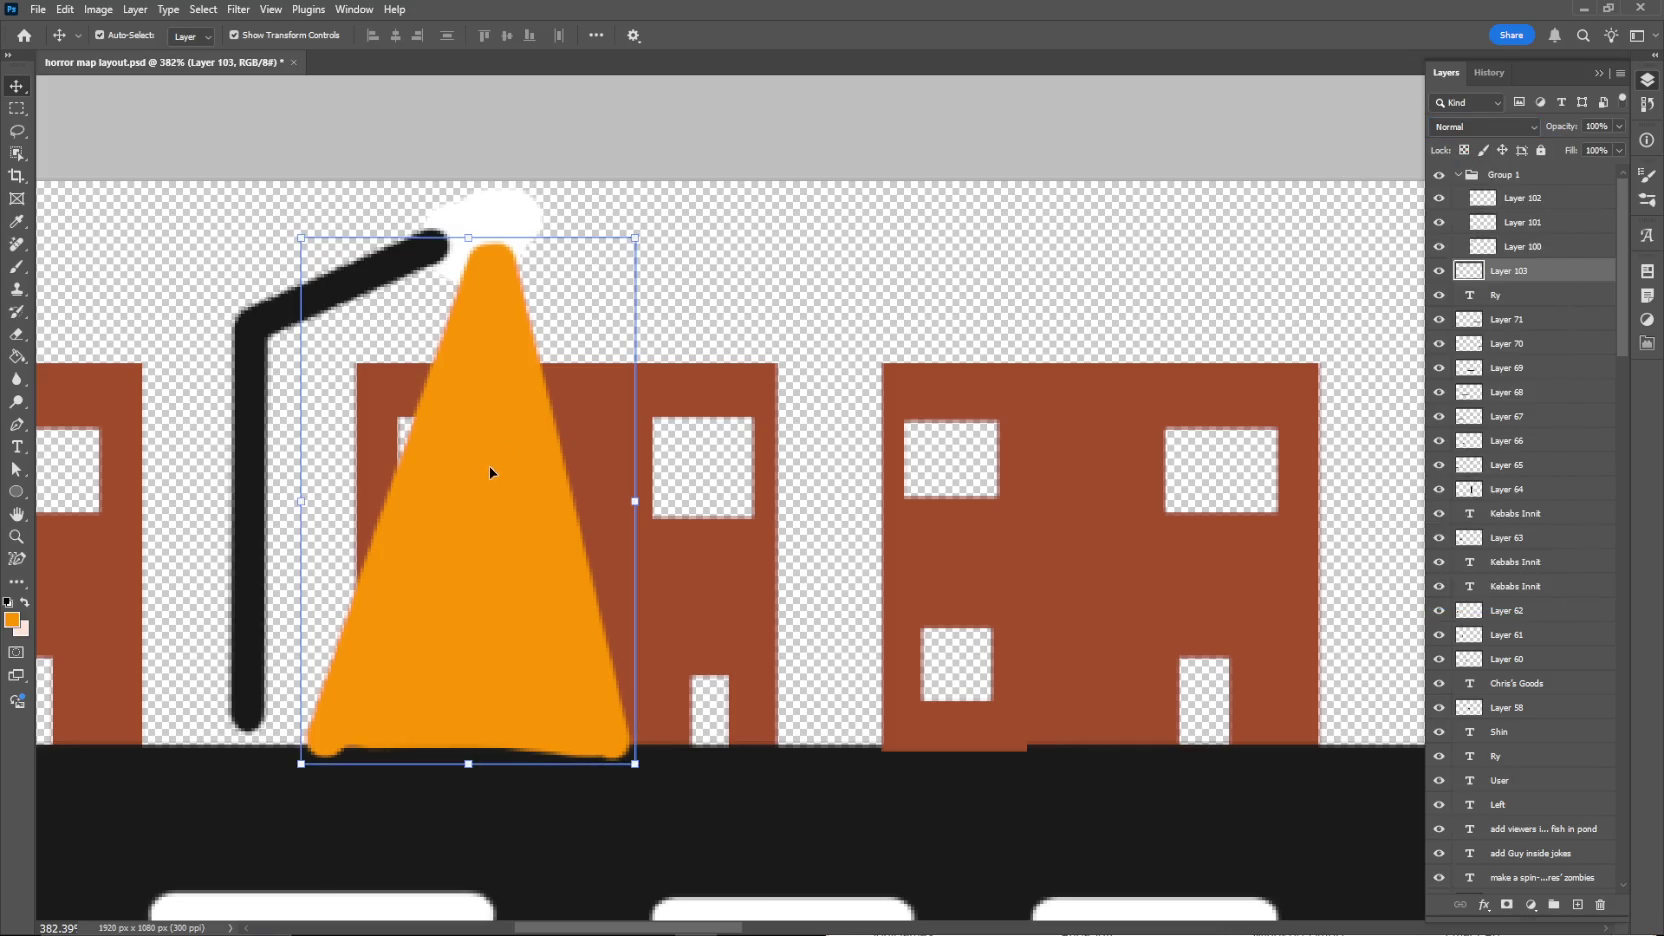
pyautogui.press('i')
pyautogui.press('v')
pyautogui.hotkey('ctrl', 'z')
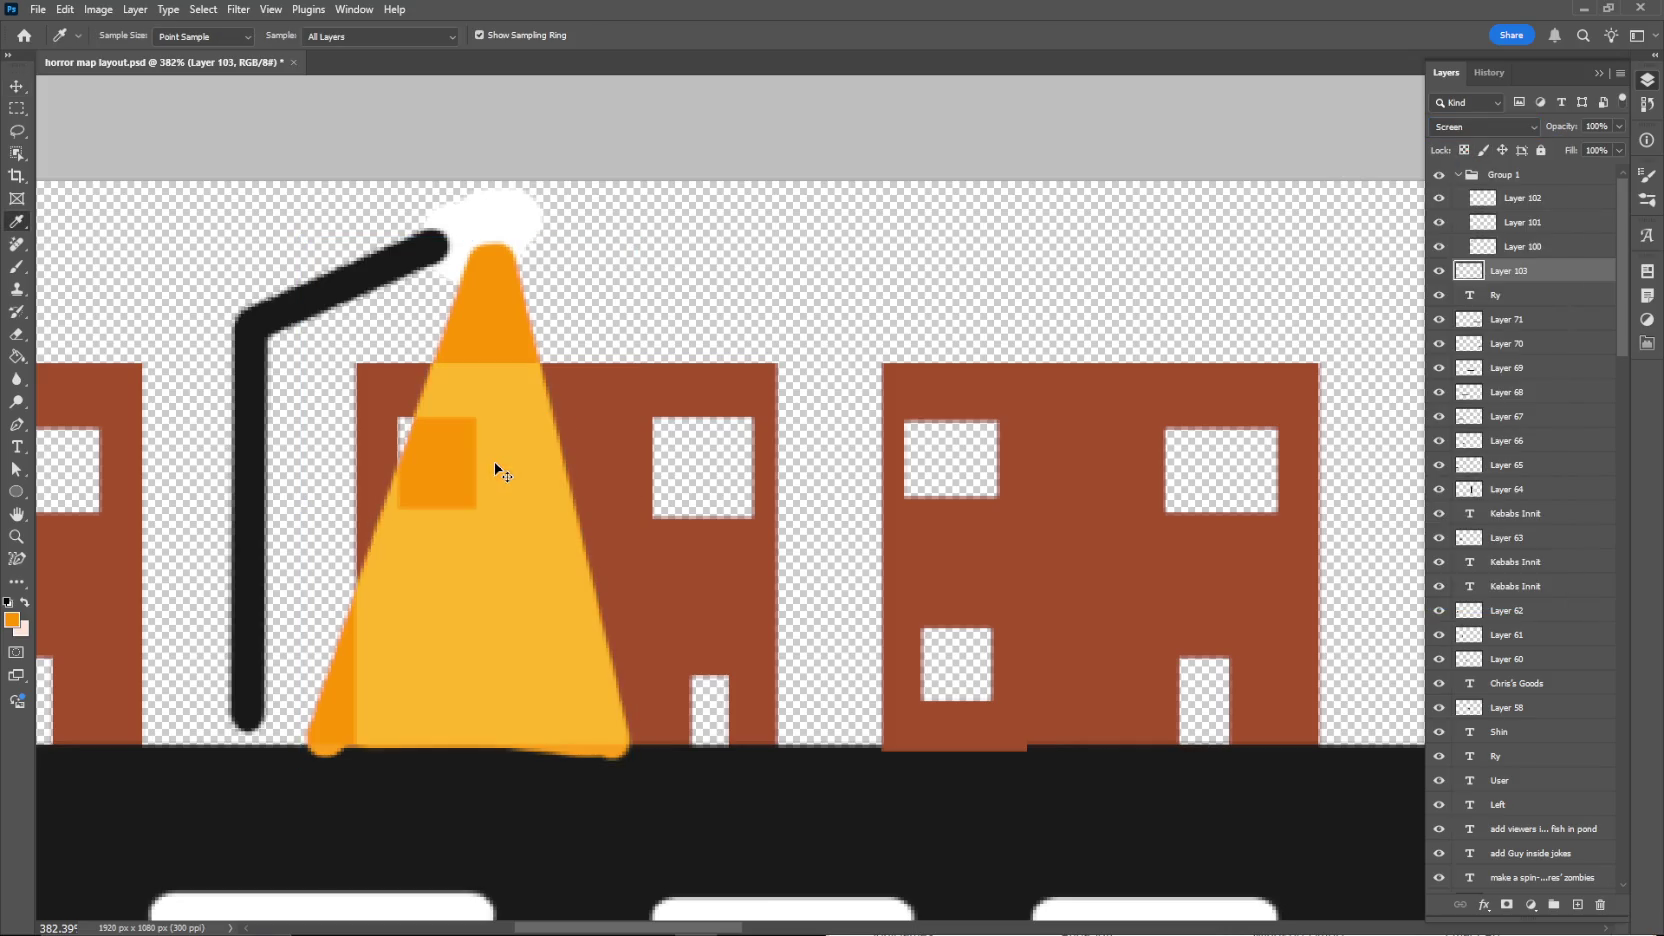
pyautogui.hotkey('ctrl', 'z')
pyautogui.press('b')
pyautogui.moveTo(475, 245)
pyautogui.mouseDown()
pyautogui.moveTo(493, 234)
pyautogui.moveTo(479, 252)
pyautogui.mouseUp()
# Paint a pale orange glow over the lamp head with a 10 px brush
pyautogui.rightClick(483, 258)
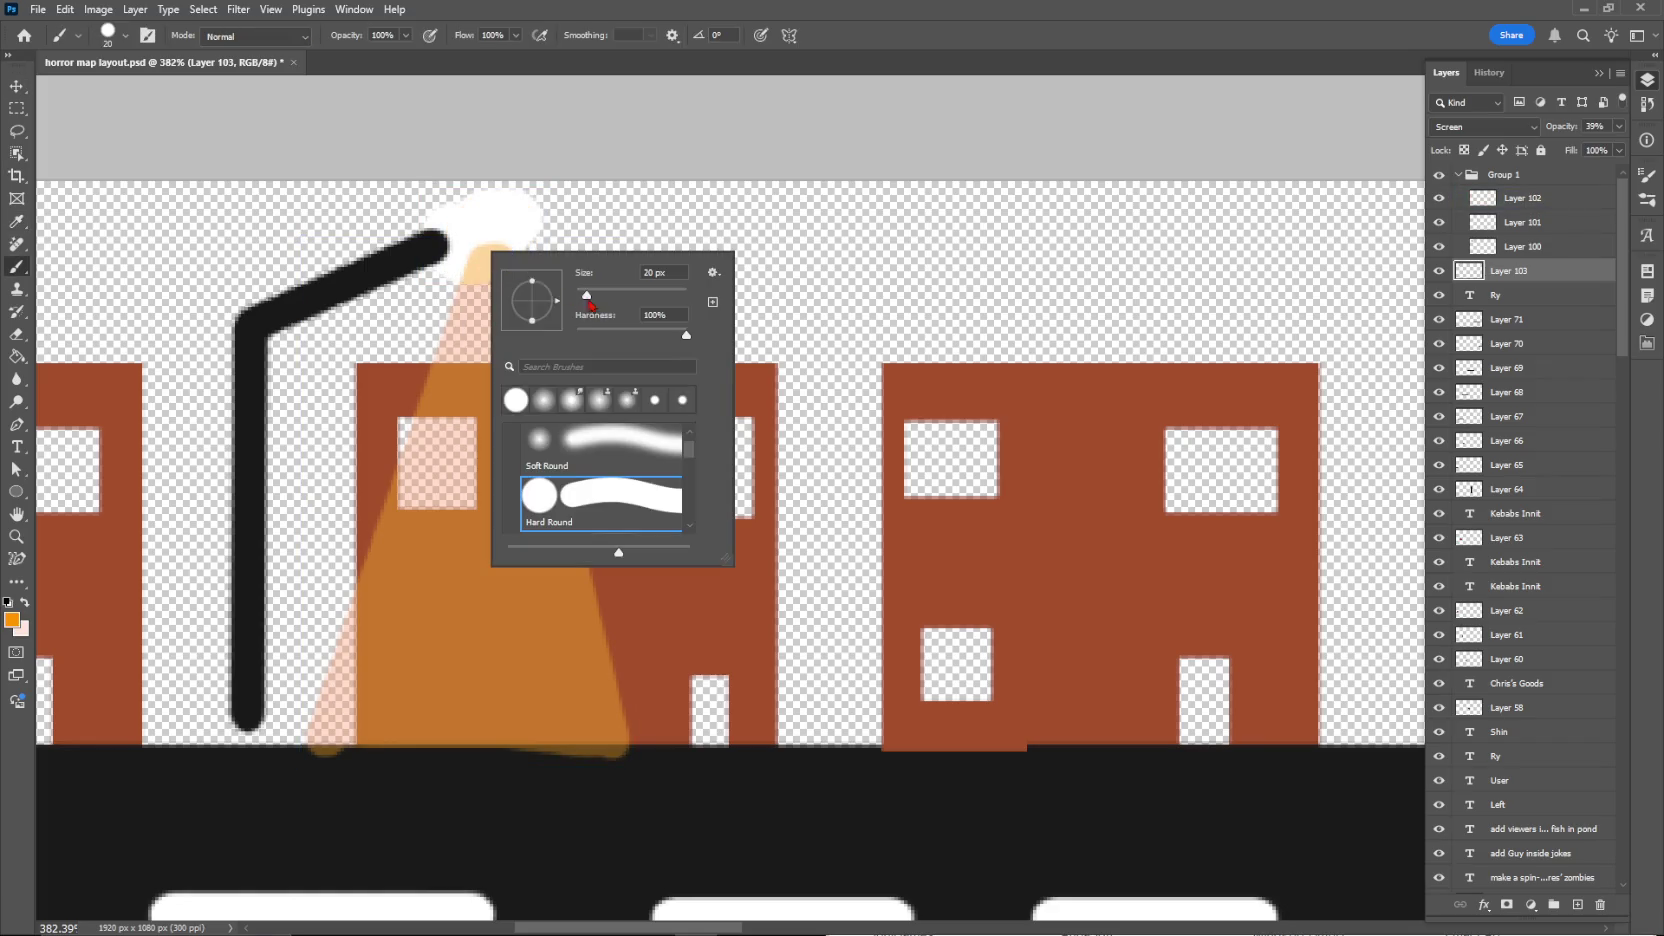
pyautogui.press('Return')
pyautogui.moveTo(479, 260)
pyautogui.mouseDown()
pyautogui.moveTo(524, 215)
pyautogui.moveTo(473, 251)
pyautogui.moveTo(501, 231)
pyautogui.mouseUp()
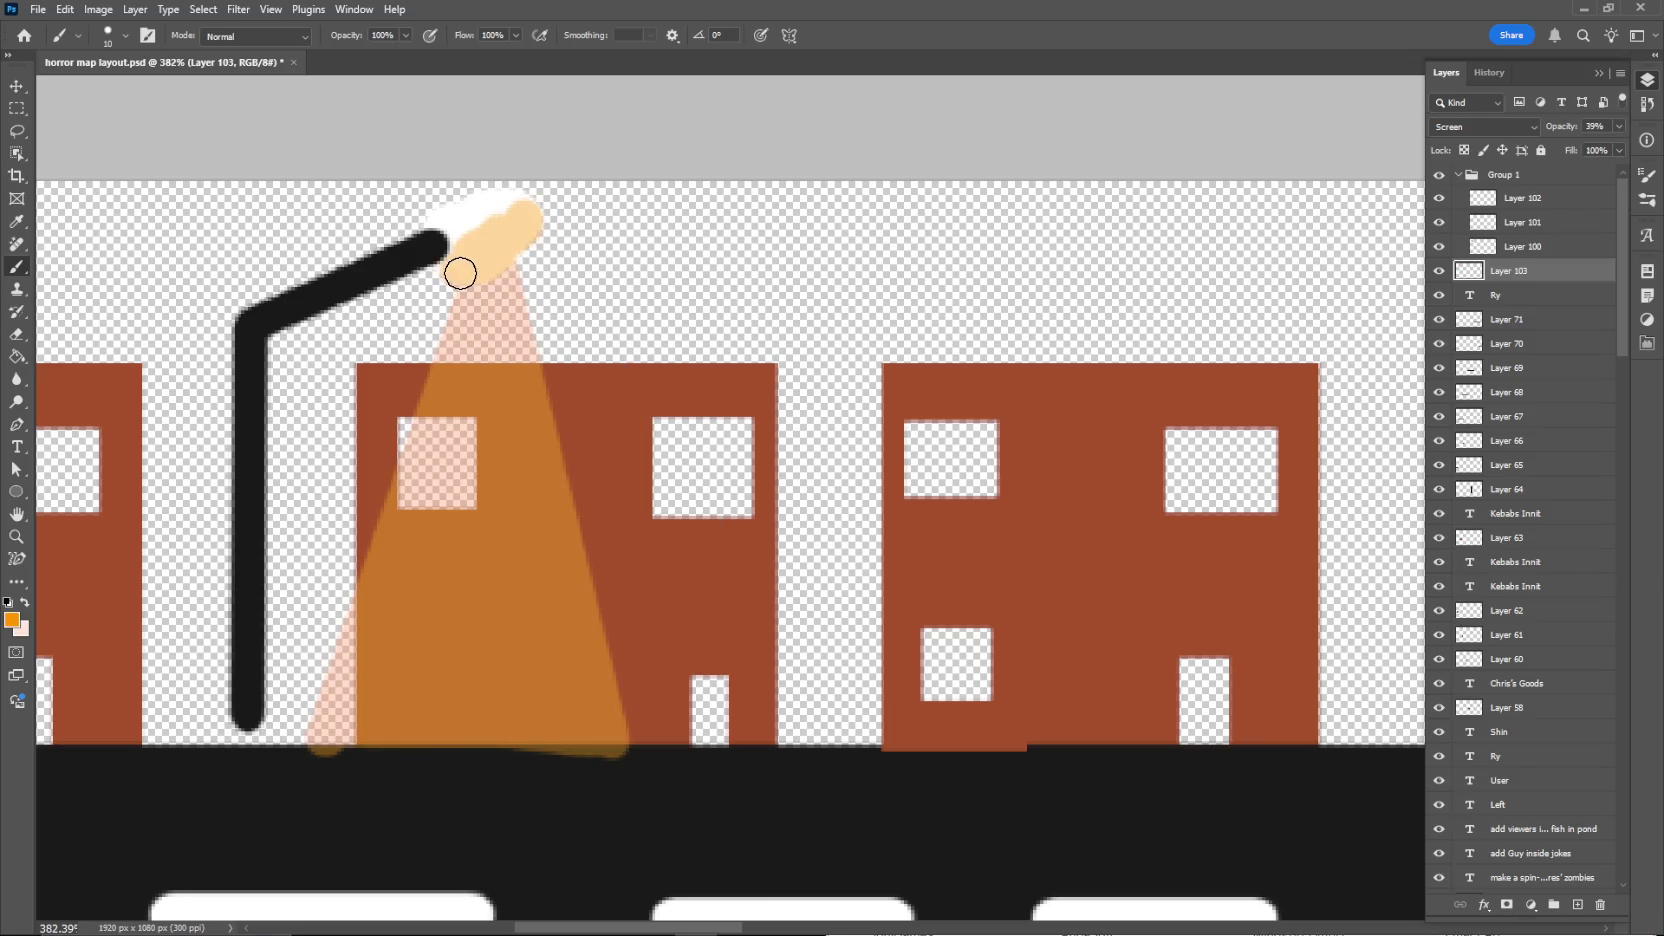
# Set the eraser to a 29 px Soft Round tip
pyautogui.press('e')
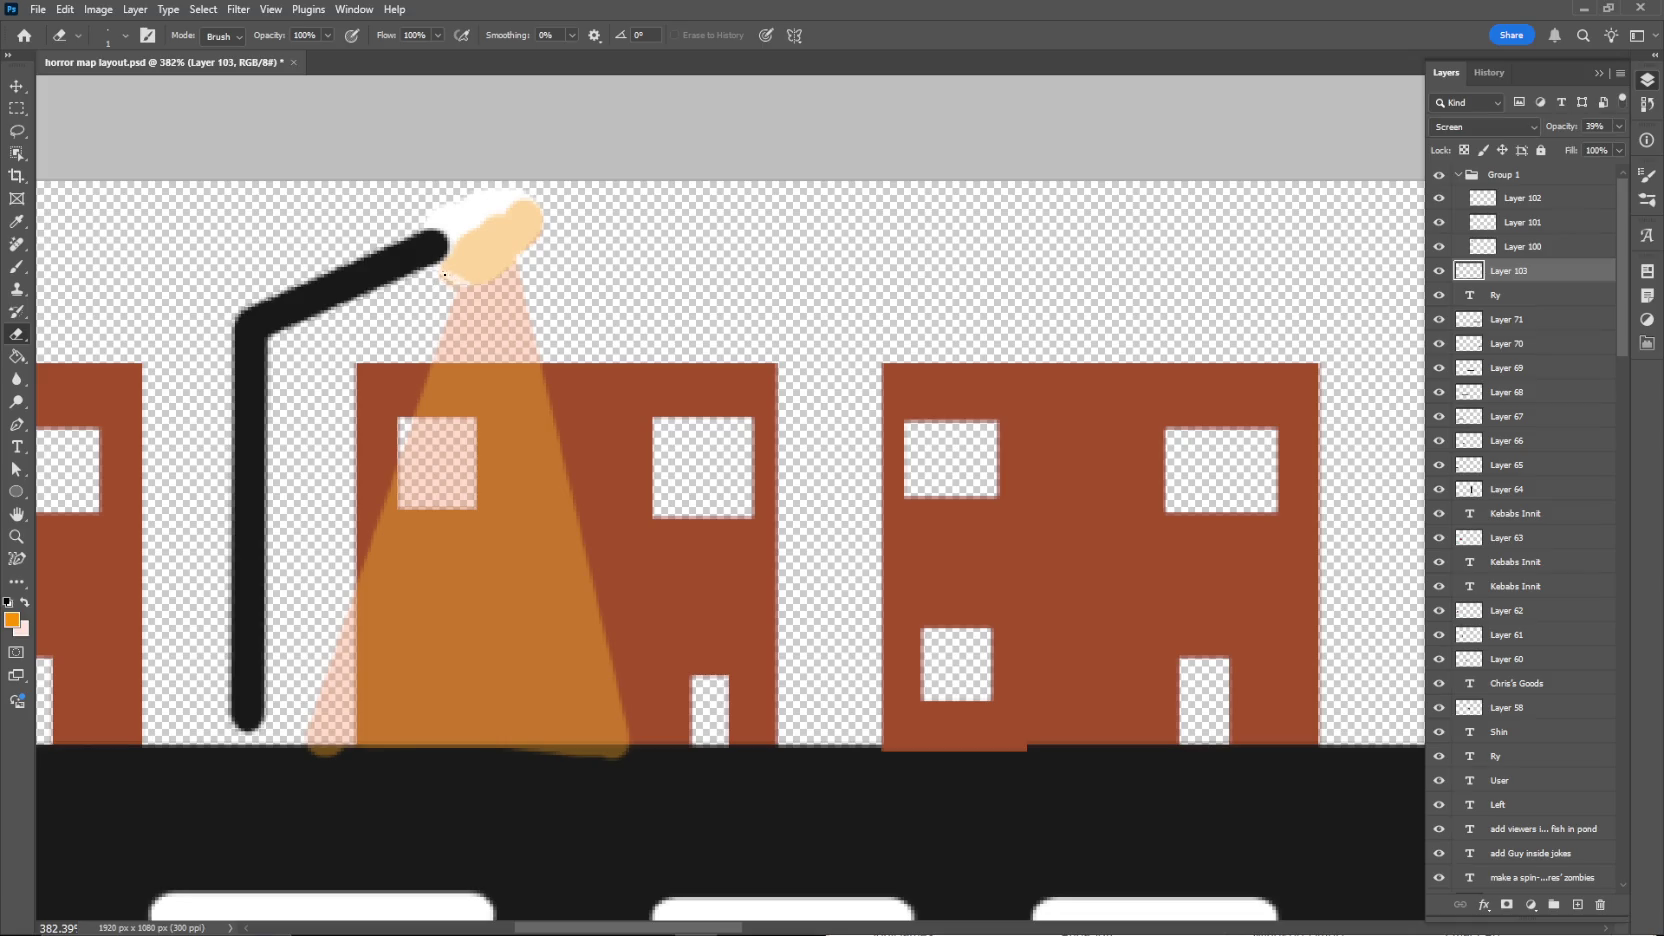
pyautogui.rightClick(733, 323)
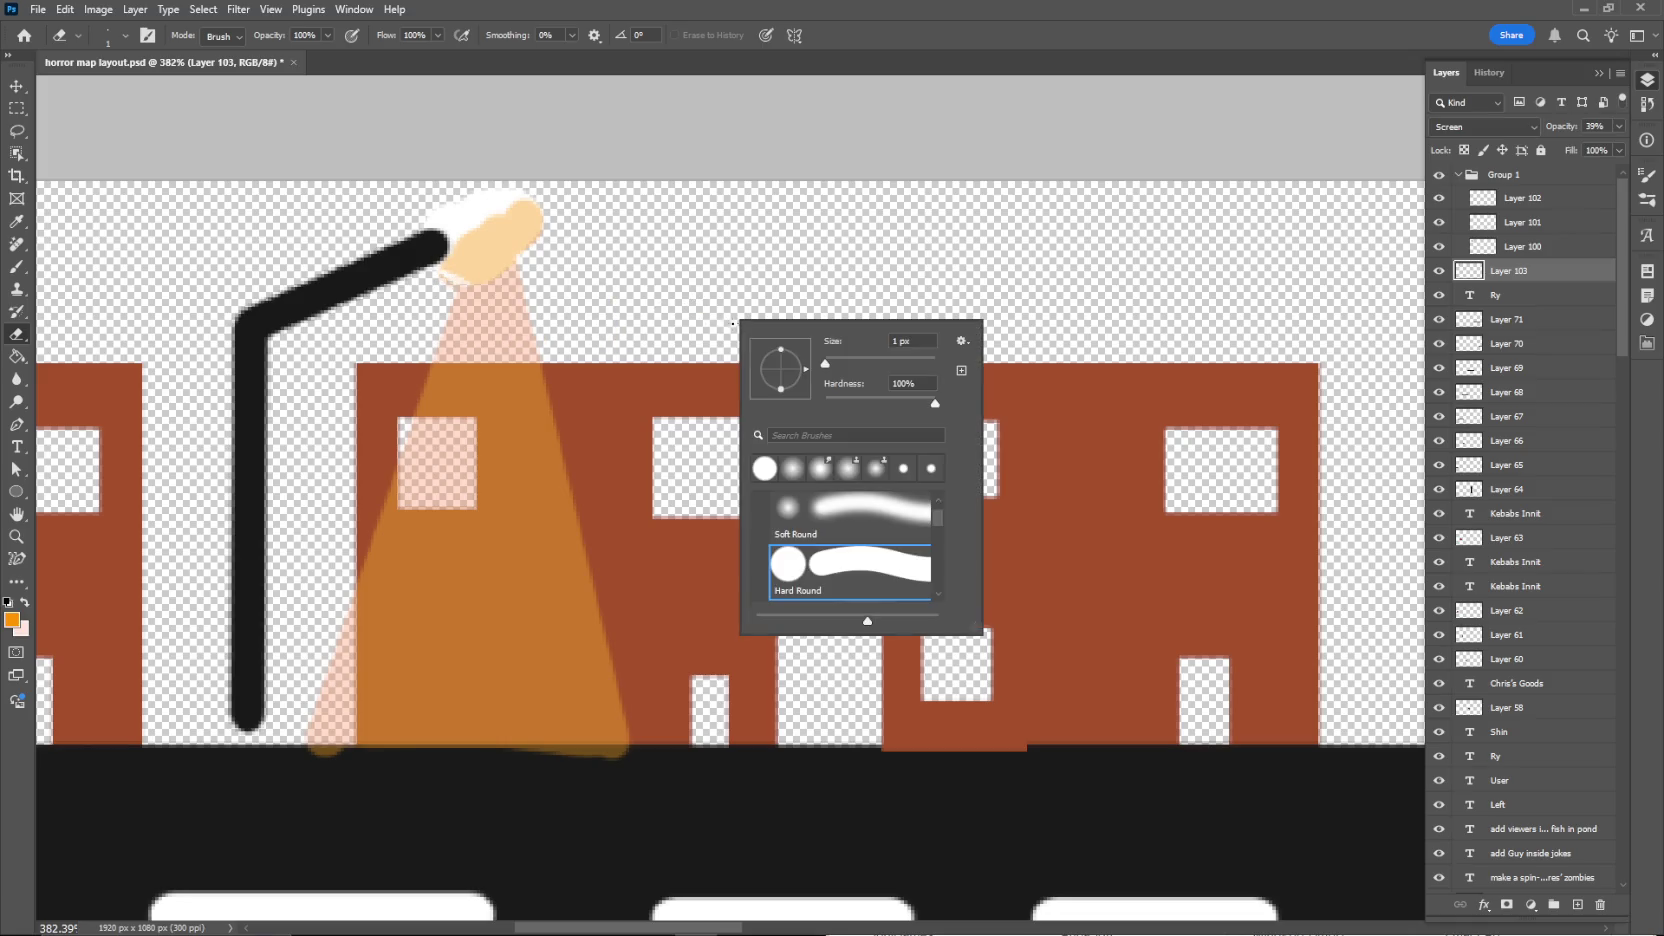
pyautogui.click(840, 520)
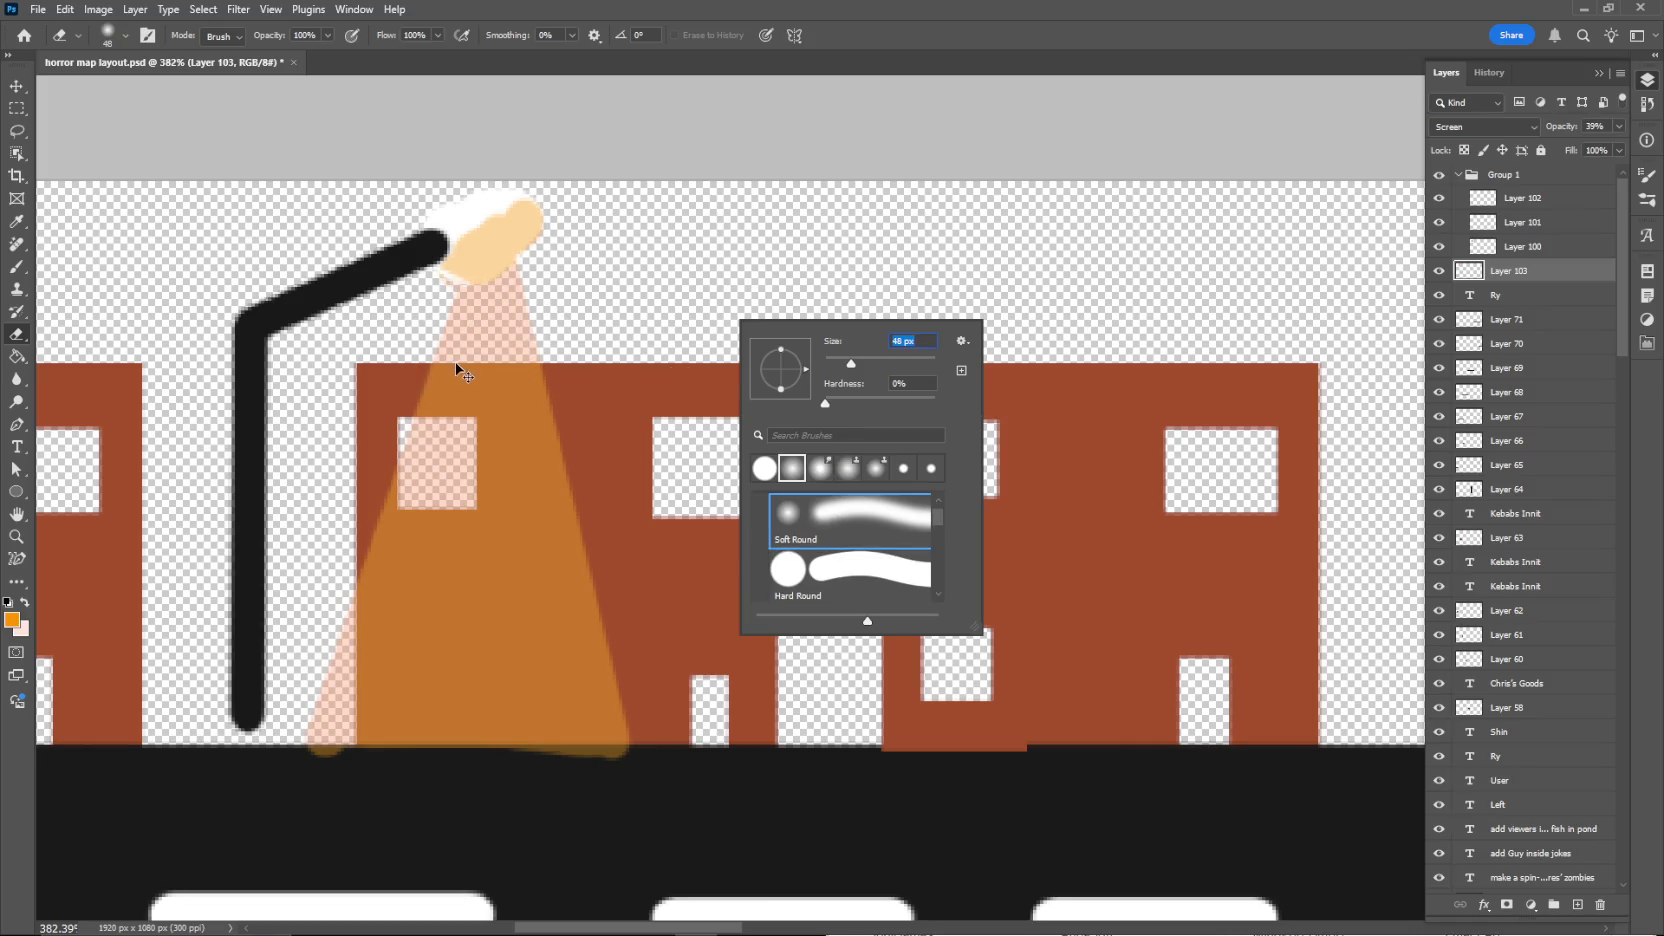
pyautogui.write('29')
pyautogui.press('Return')
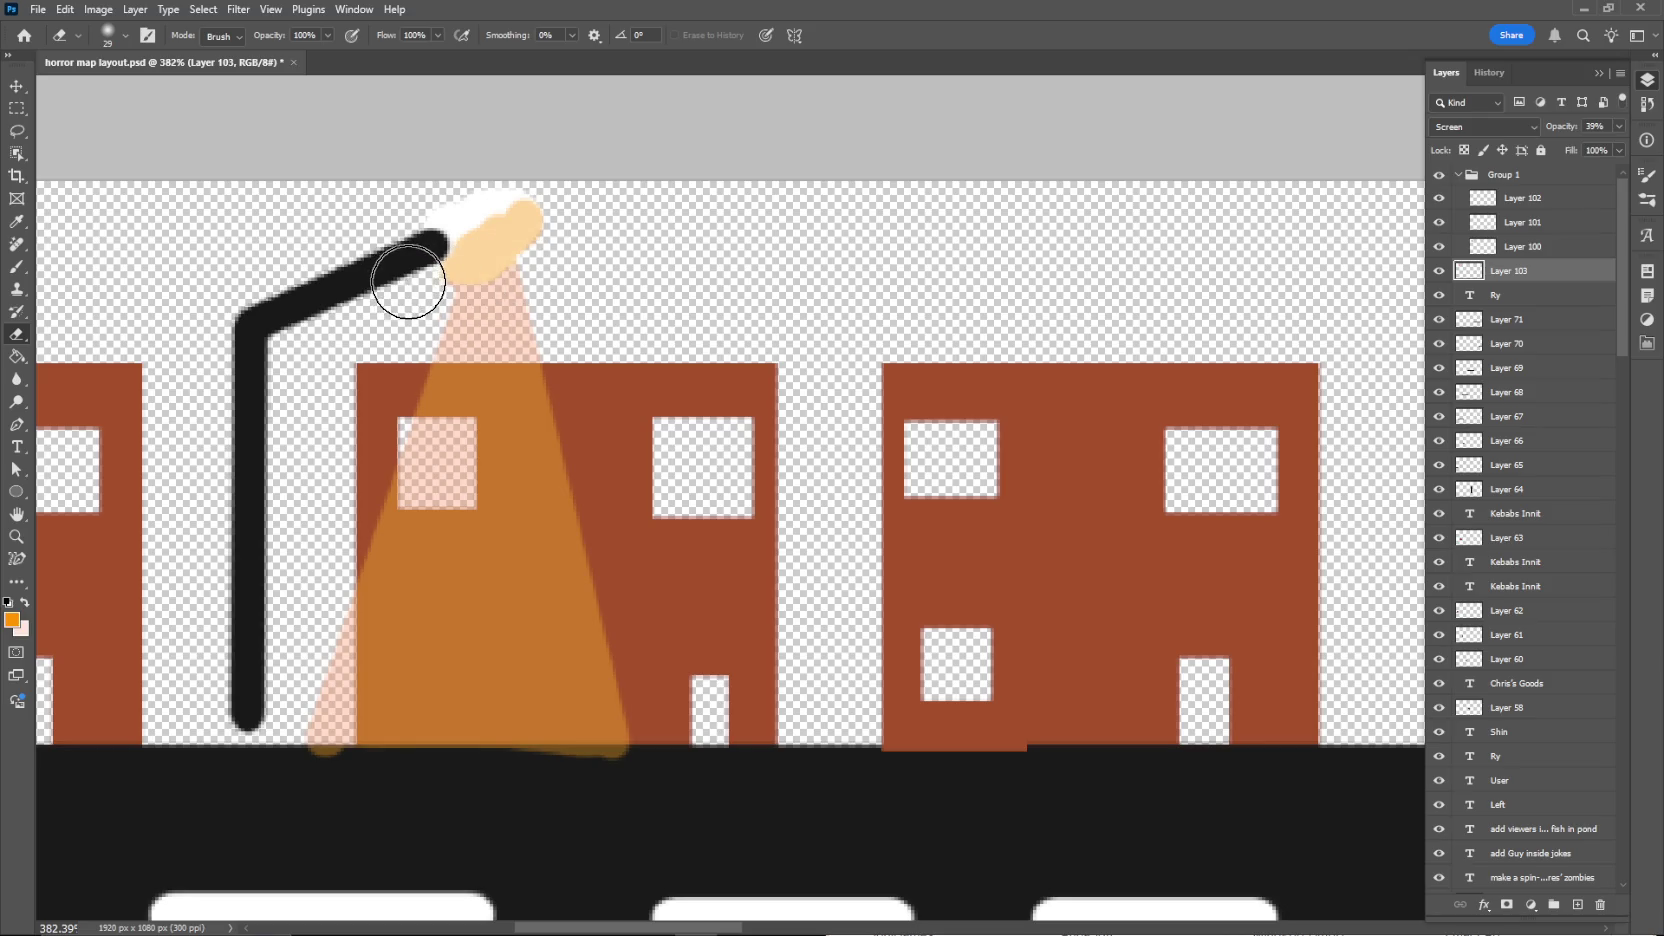
# Paint peach over the lamp head's white top, erase the glow's upper edge, and zoom out
pyautogui.scroll(2, 451, 204)
pyautogui.press('b')
pyautogui.moveTo(508, 239); pyautogui.dragTo(534, 251)
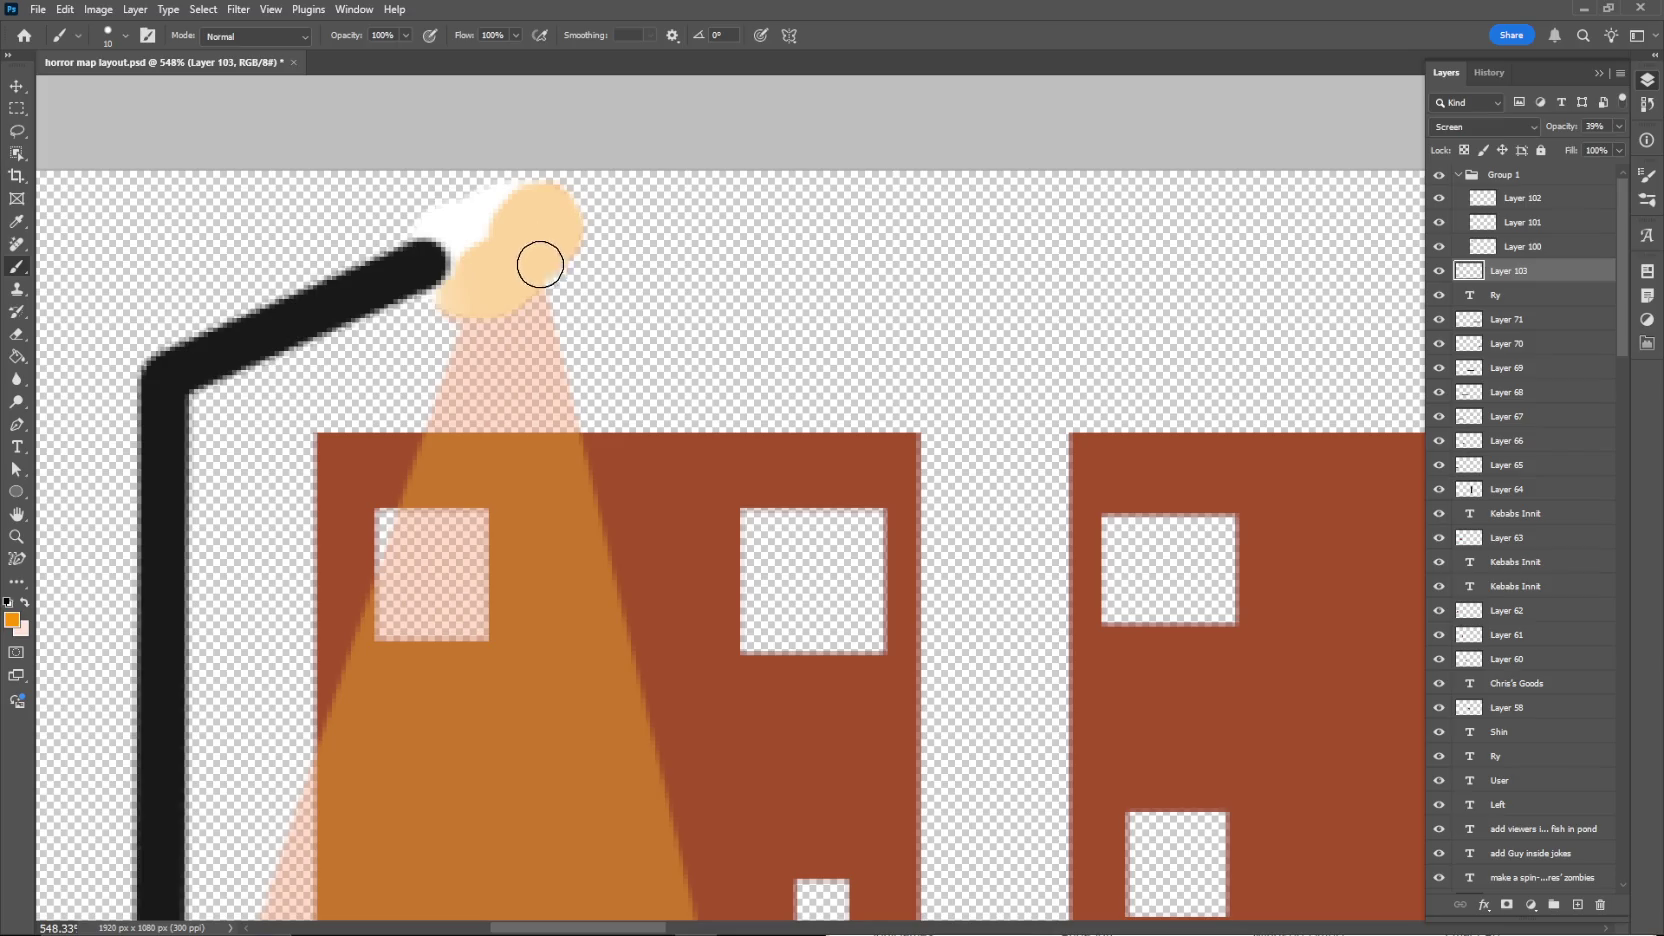
pyautogui.scroll(2, 520, 272)
pyautogui.press('e')
pyautogui.moveTo(424, 282)
pyautogui.mouseDown()
pyautogui.moveTo(568, 208)
pyautogui.moveTo(599, 256)
pyautogui.mouseUp()
pyautogui.press('z')
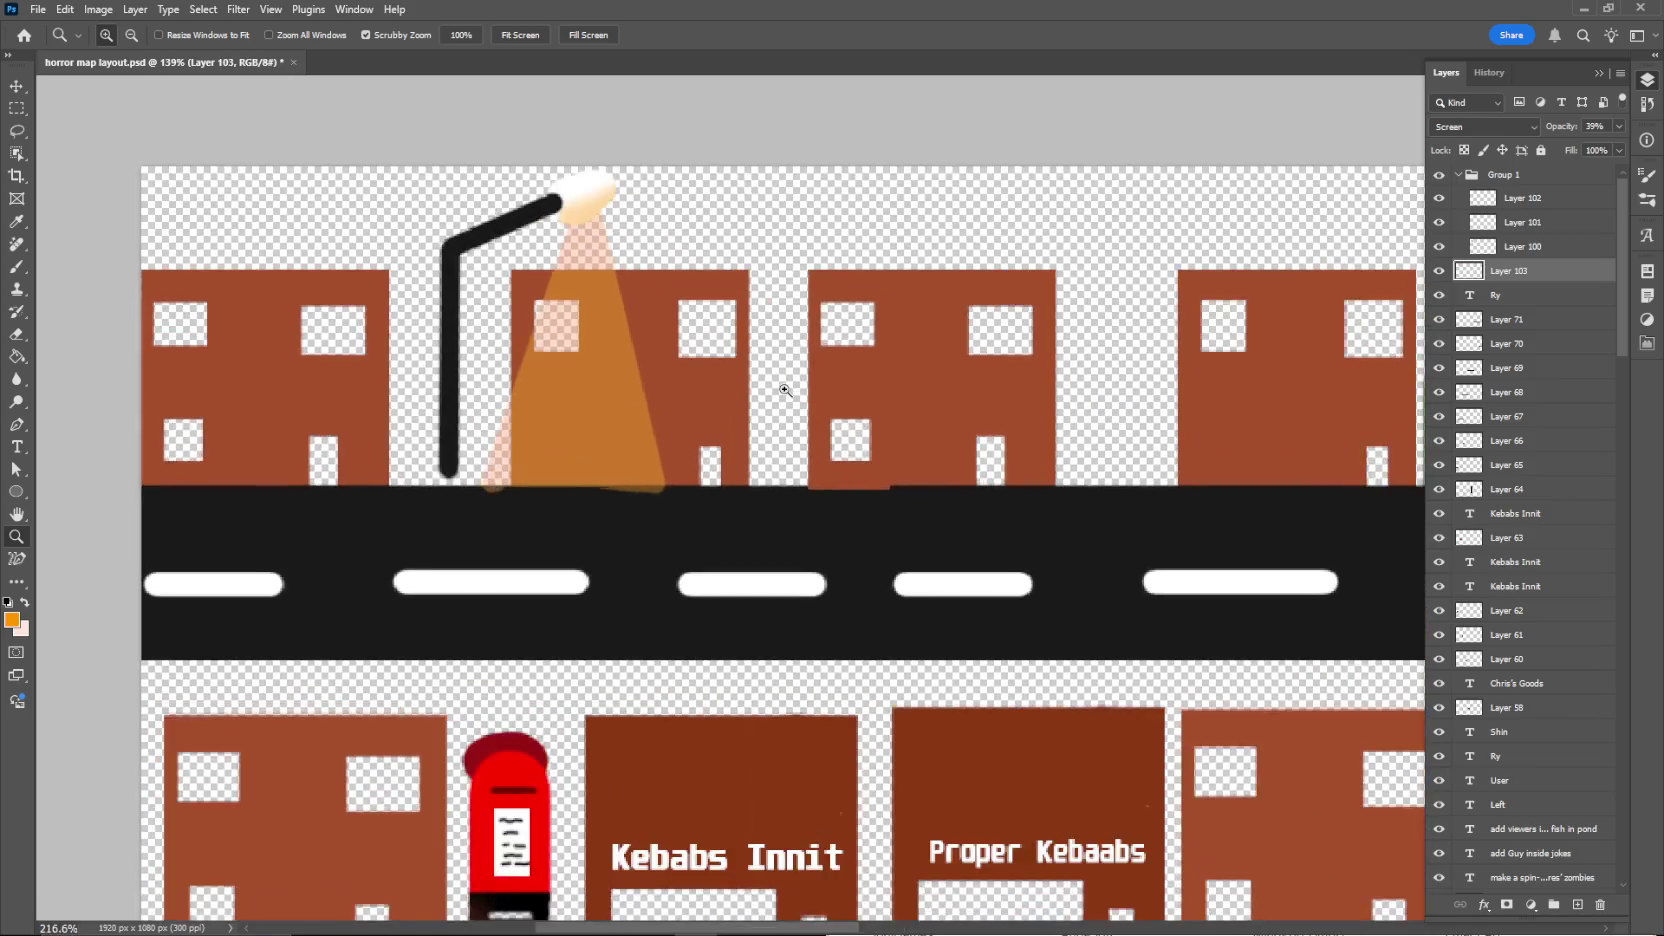
# Duplicate the street lamp and drag the copy right along the top row
pyautogui.moveTo(725, 412); pyautogui.dragTo(729, 412)
pyautogui.press('v')
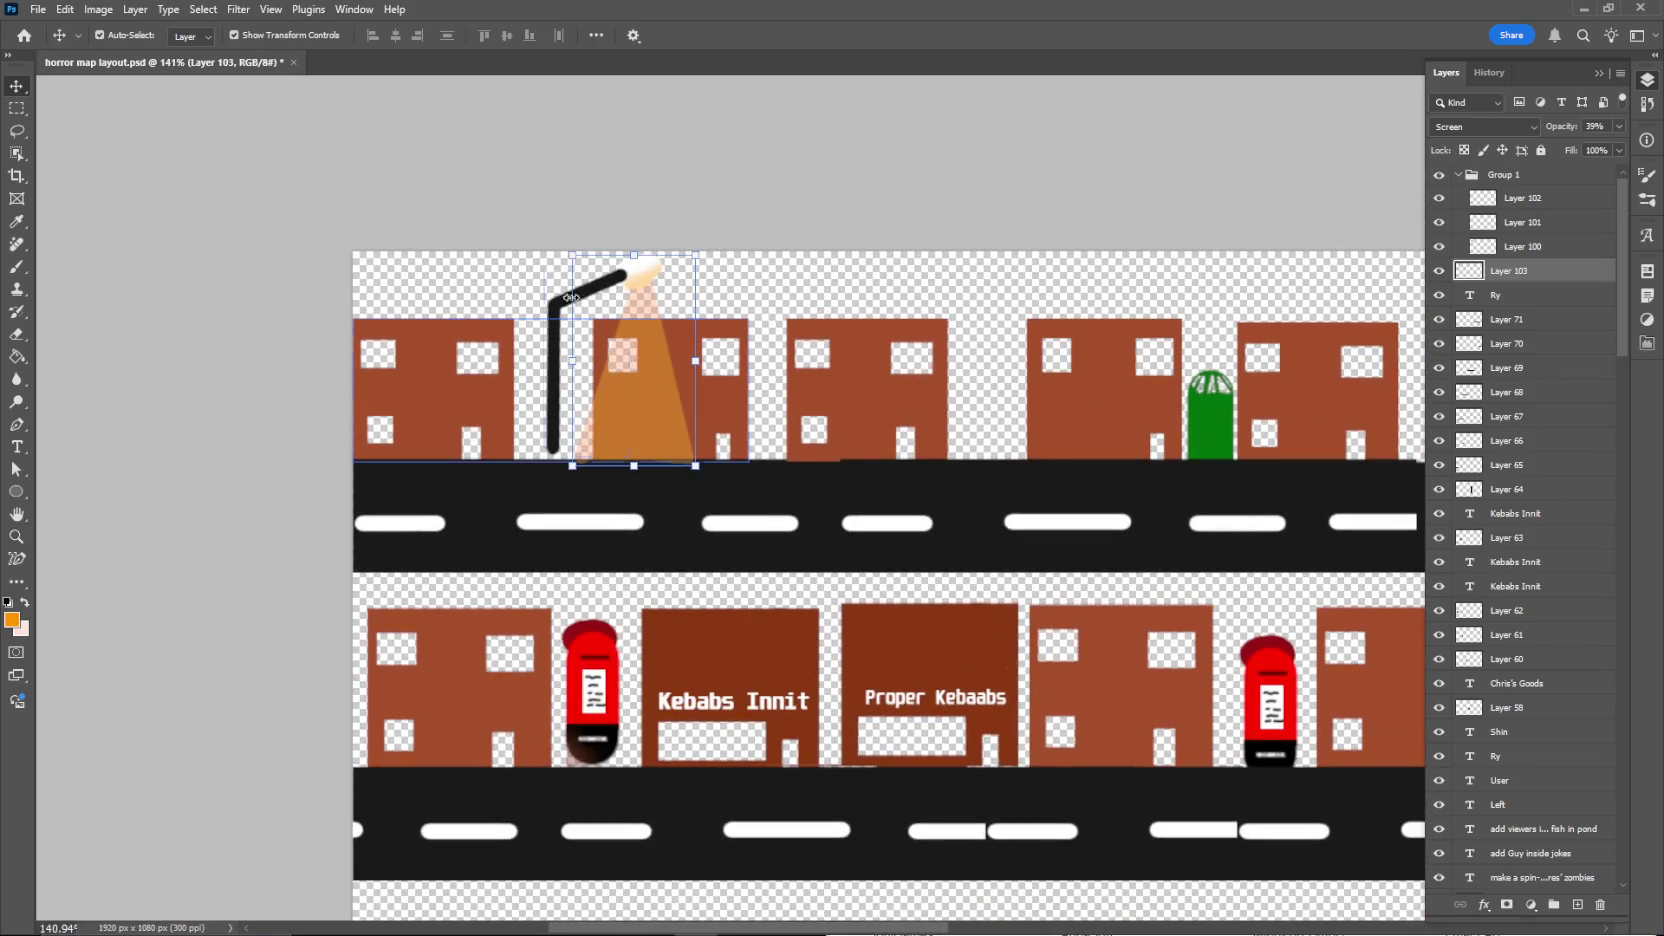
pyautogui.moveTo(530, 255); pyautogui.dragTo(700, 465)
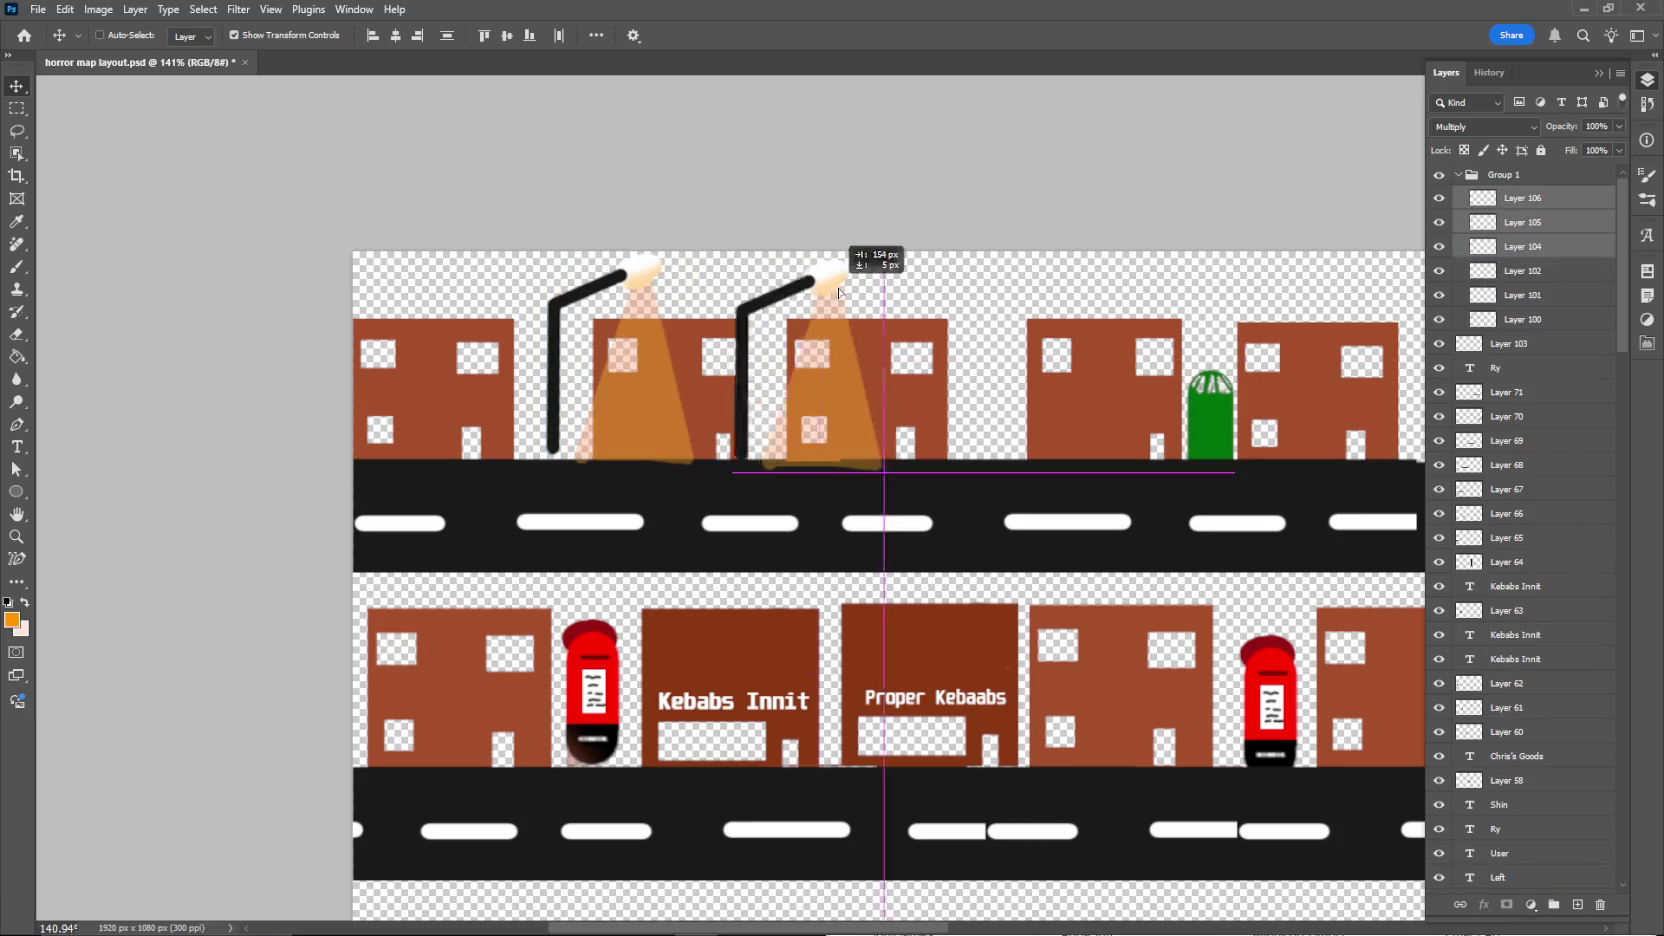
pyautogui.moveTo(643, 271)
pyautogui.keyDown('alt'); pyautogui.mouseDown()
pyautogui.moveTo(1080, 277)
pyautogui.moveTo(932, 229)
pyautogui.moveTo(657, 261)
pyautogui.moveTo(709, 326)
pyautogui.moveTo(1153, 323)
pyautogui.mouseUp(); pyautogui.keyUp('alt')
pyautogui.press('v')
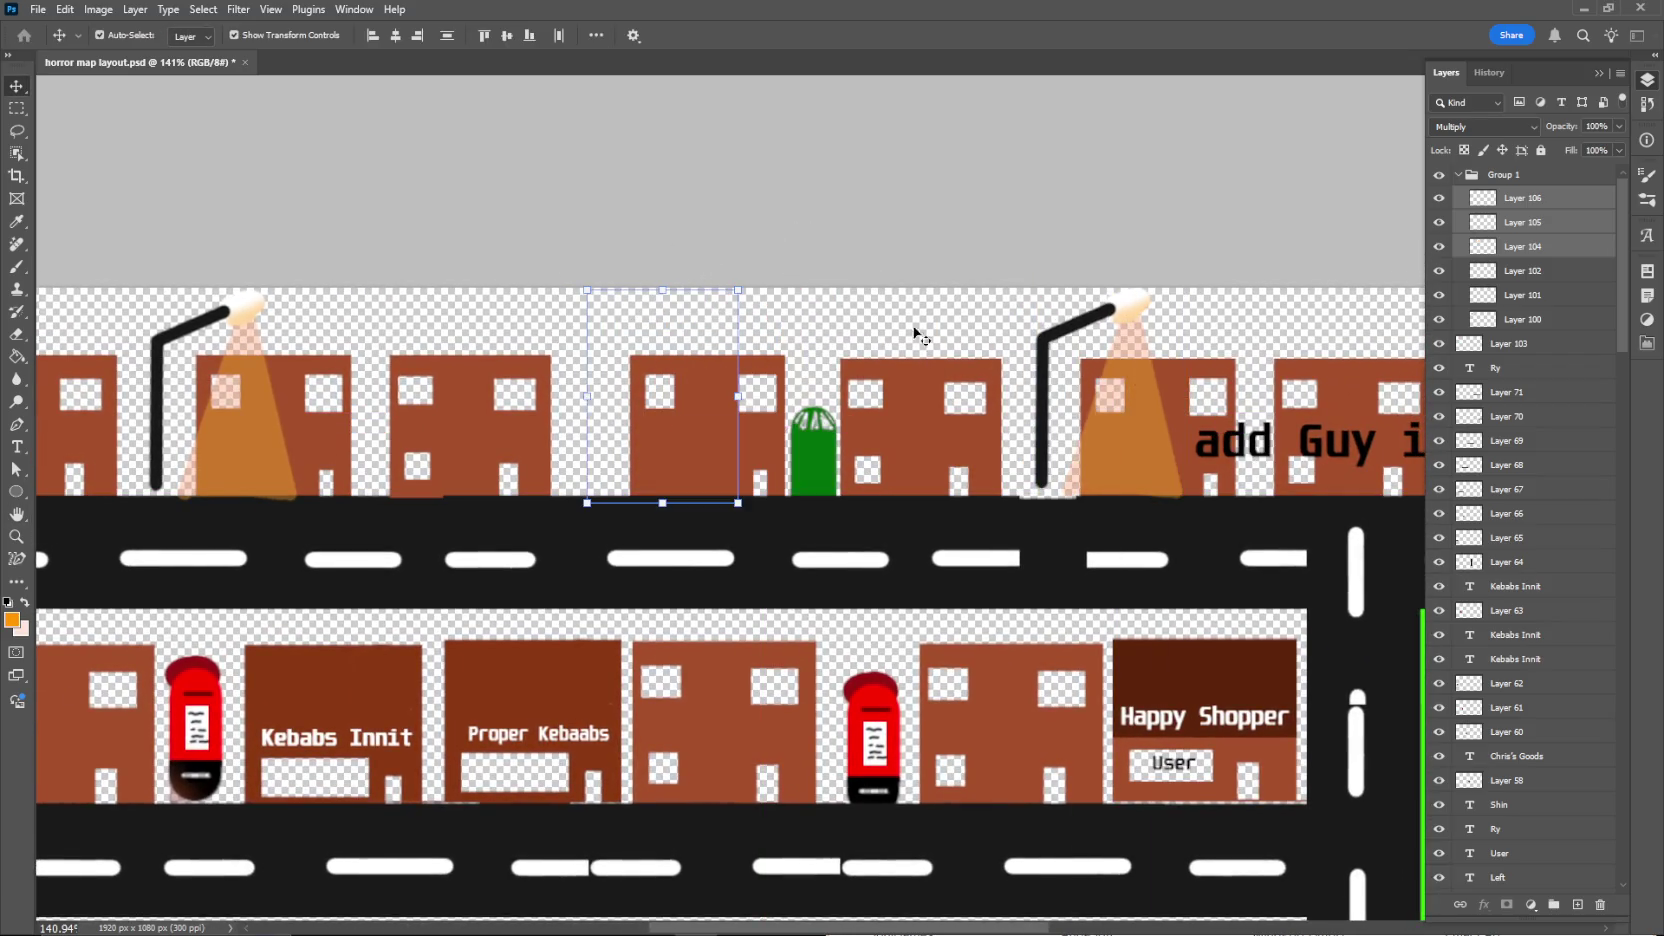
pyautogui.hotkey('ctrl', 'z')
# Place more lamp copies further right toward the top row's end and zoom out
pyautogui.hotkey('ctrl', 'j')
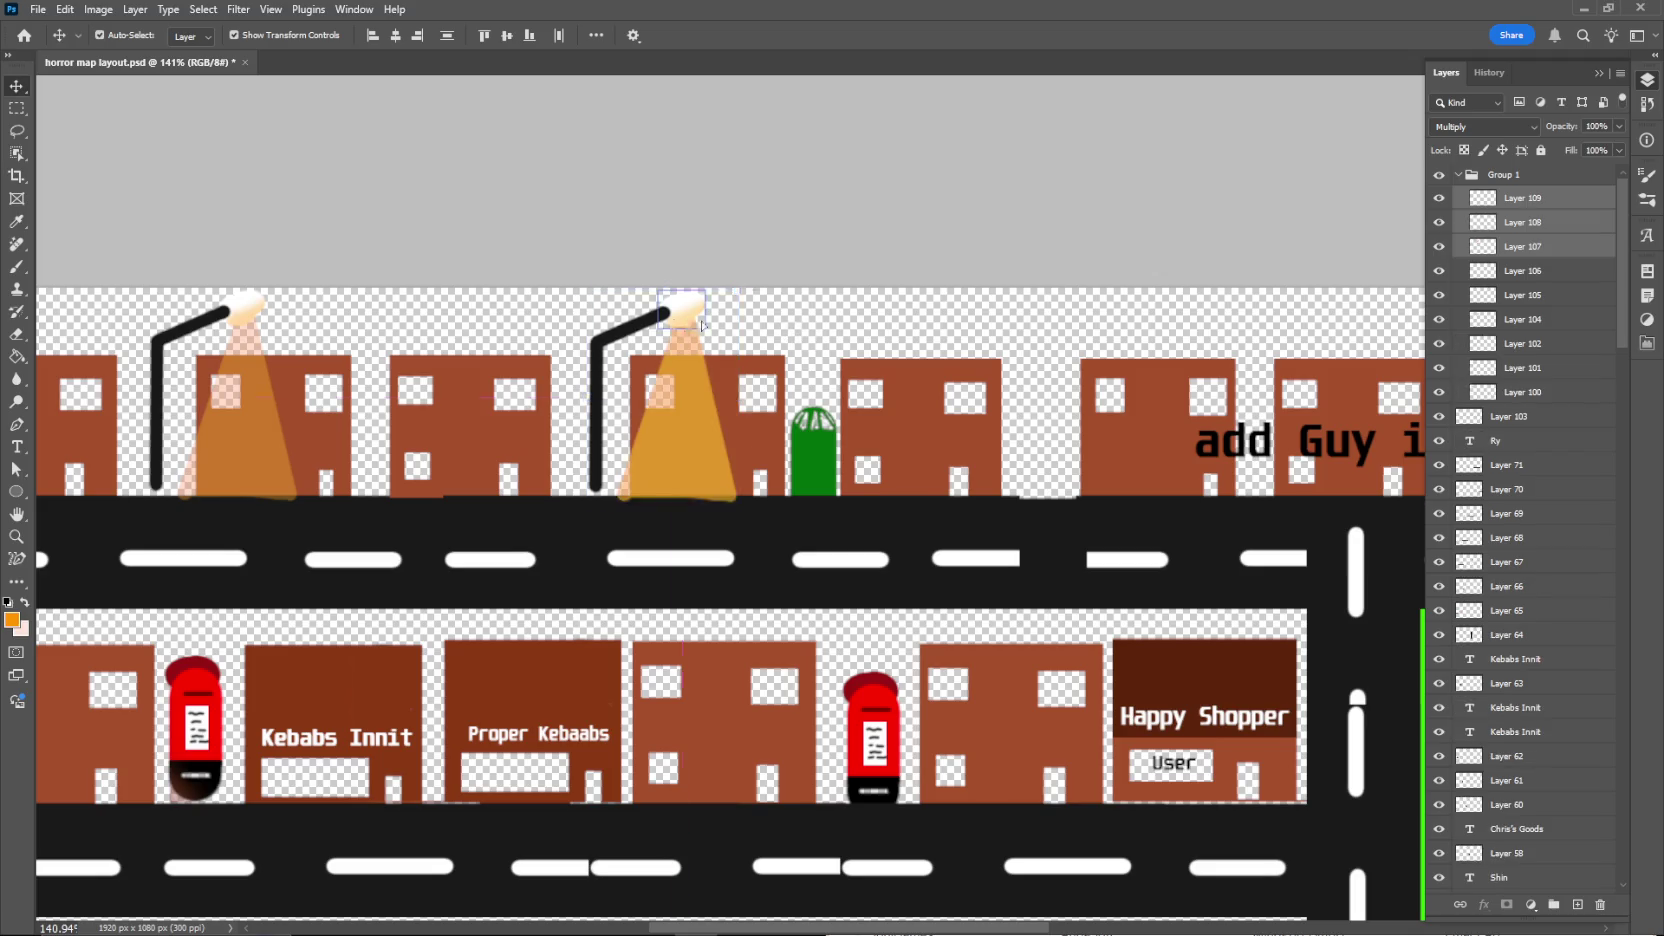
pyautogui.moveTo(669, 307); pyautogui.dragTo(1125, 305)
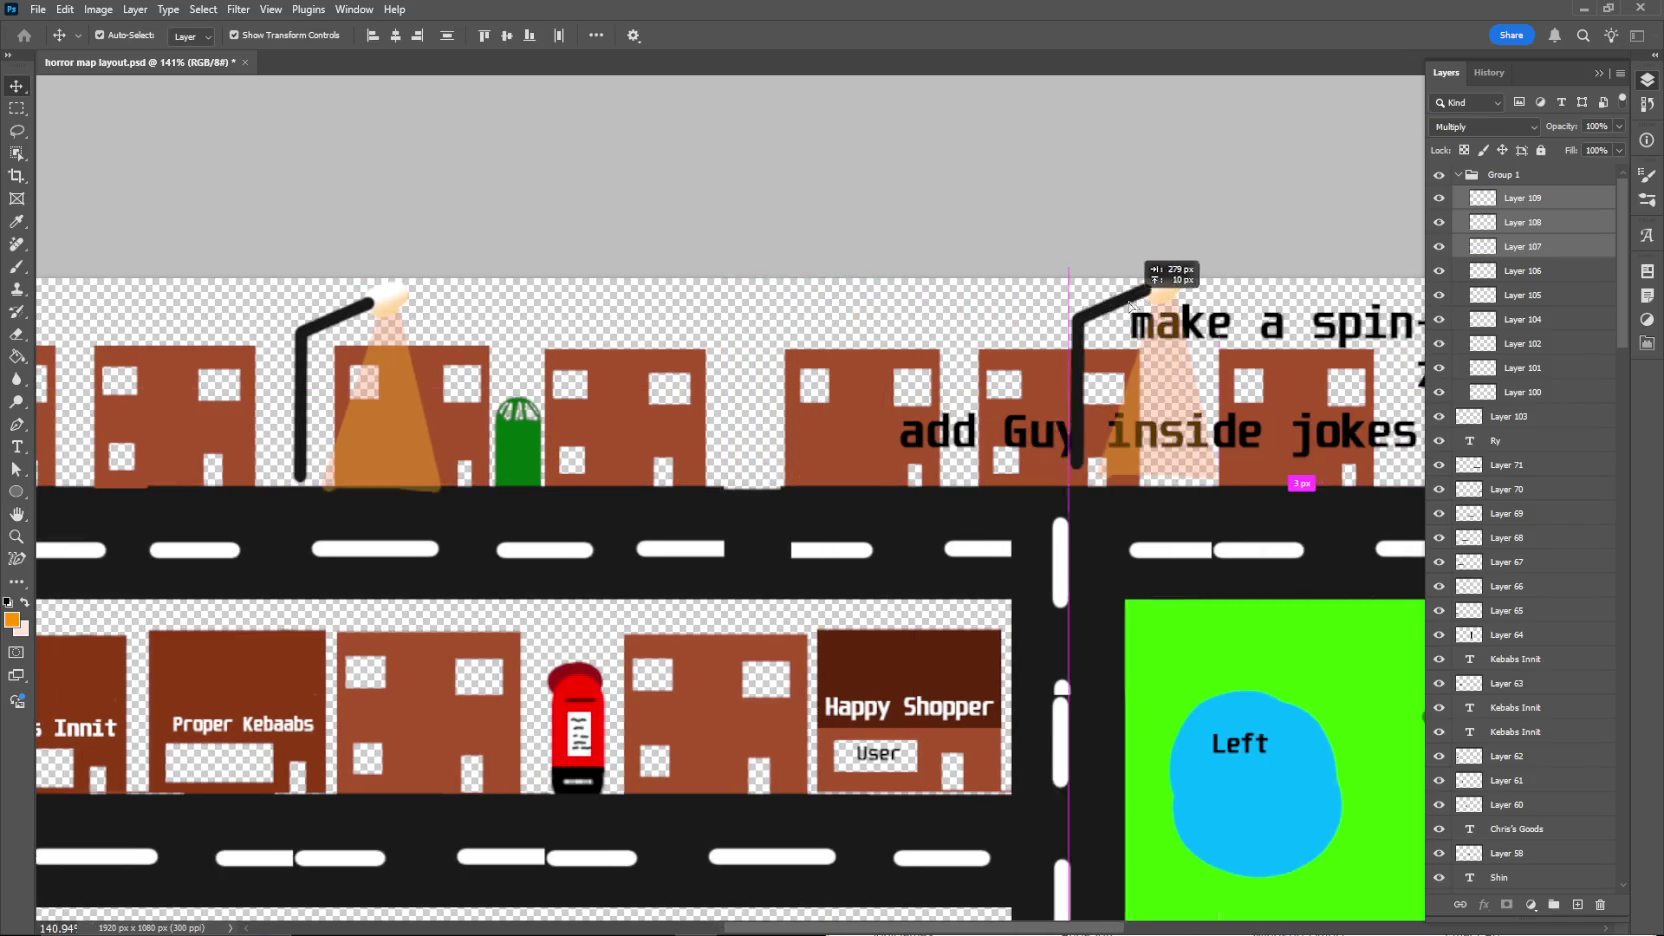
pyautogui.hotkey('ctrl', 'z')
pyautogui.hotkey('ctrl', 'j')
pyautogui.moveTo(861, 306); pyautogui.dragTo(1262, 304)
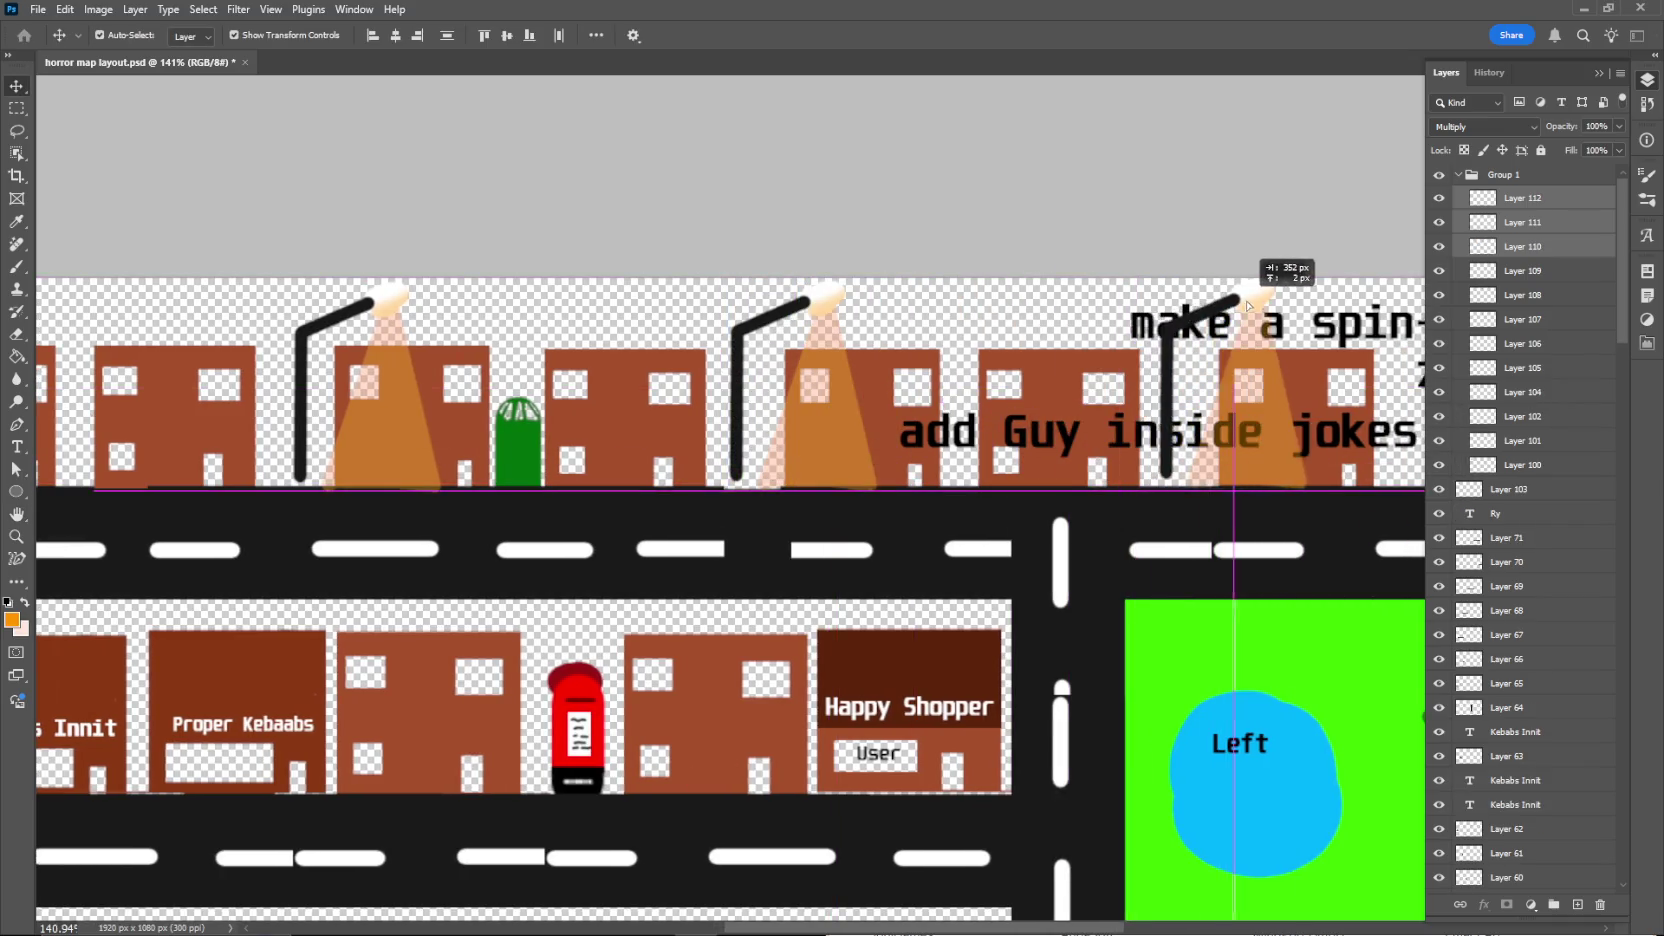
pyautogui.press('z')
pyautogui.moveTo(979, 279); pyautogui.dragTo(907, 295)
# Copy the lamp down into the bottom and second rows of buildings
pyautogui.press('v')
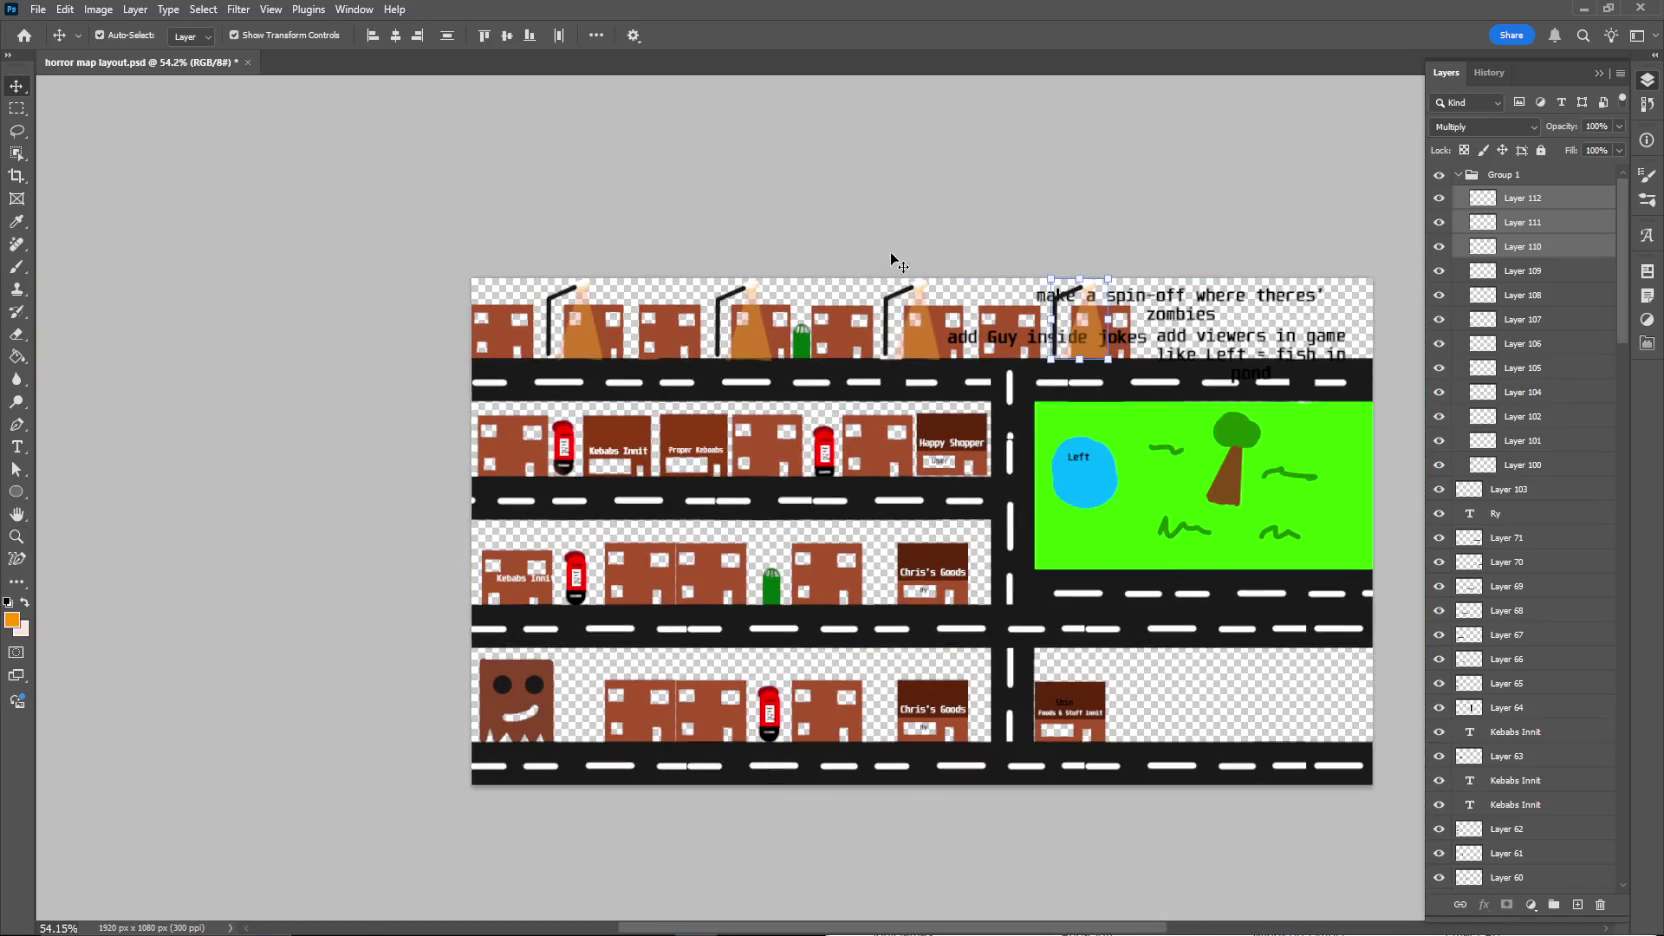
pyautogui.keyDown('ctrl'); pyautogui.click(910, 298); pyautogui.keyUp('ctrl')
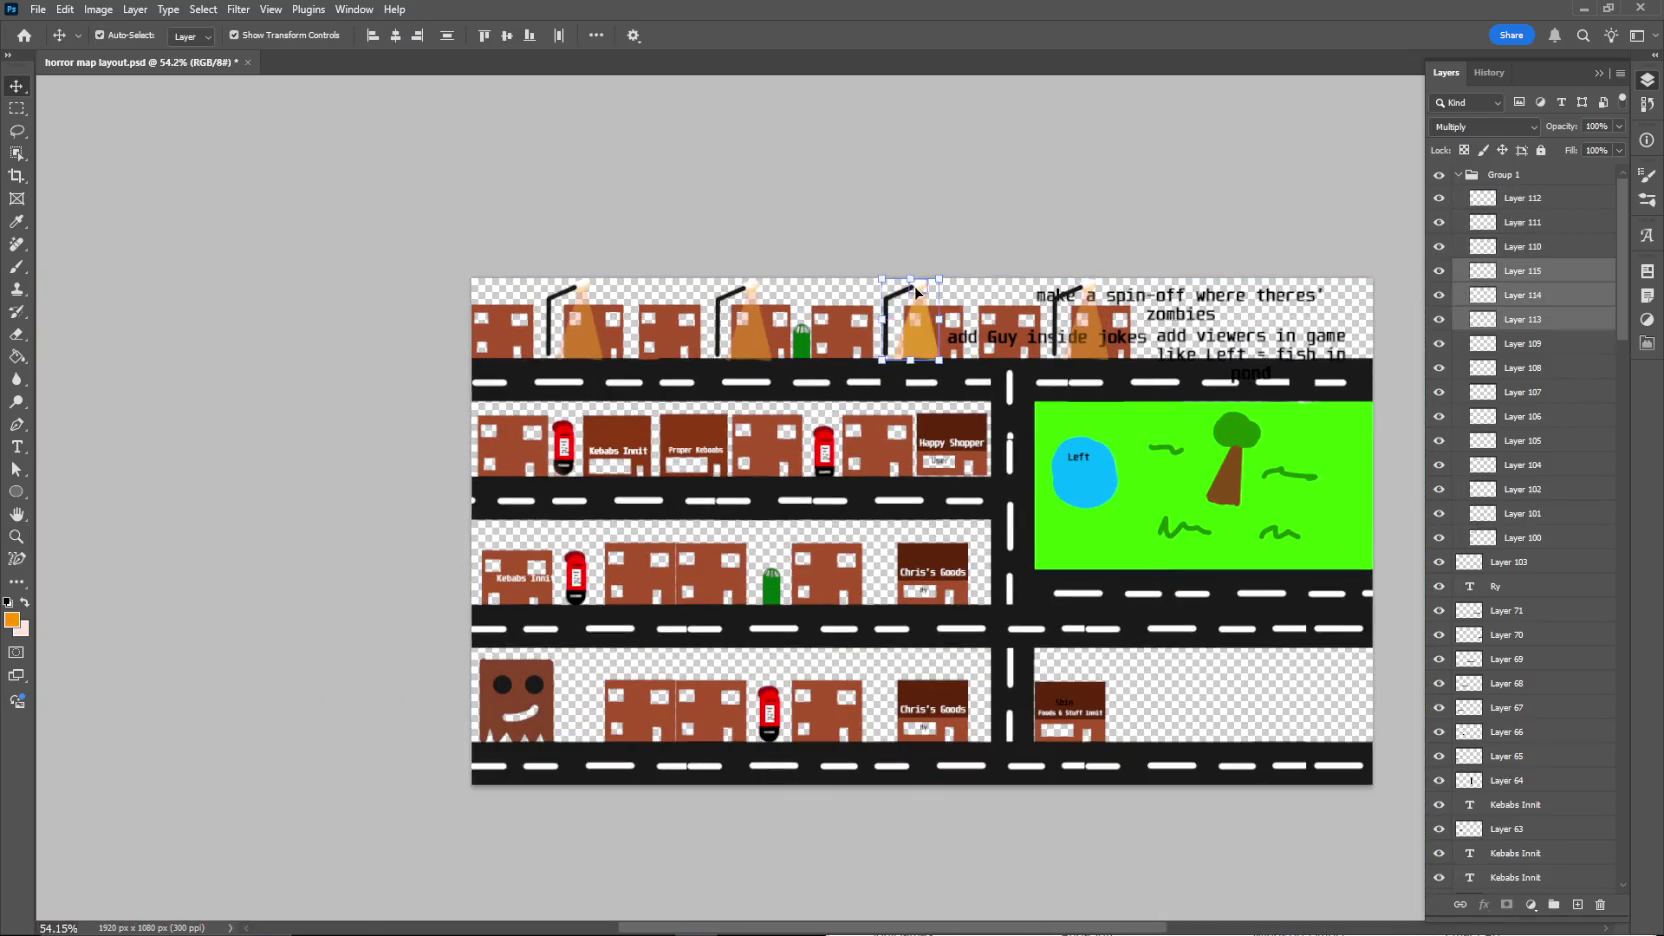
pyautogui.moveTo(922, 295); pyautogui.dragTo(683, 415)
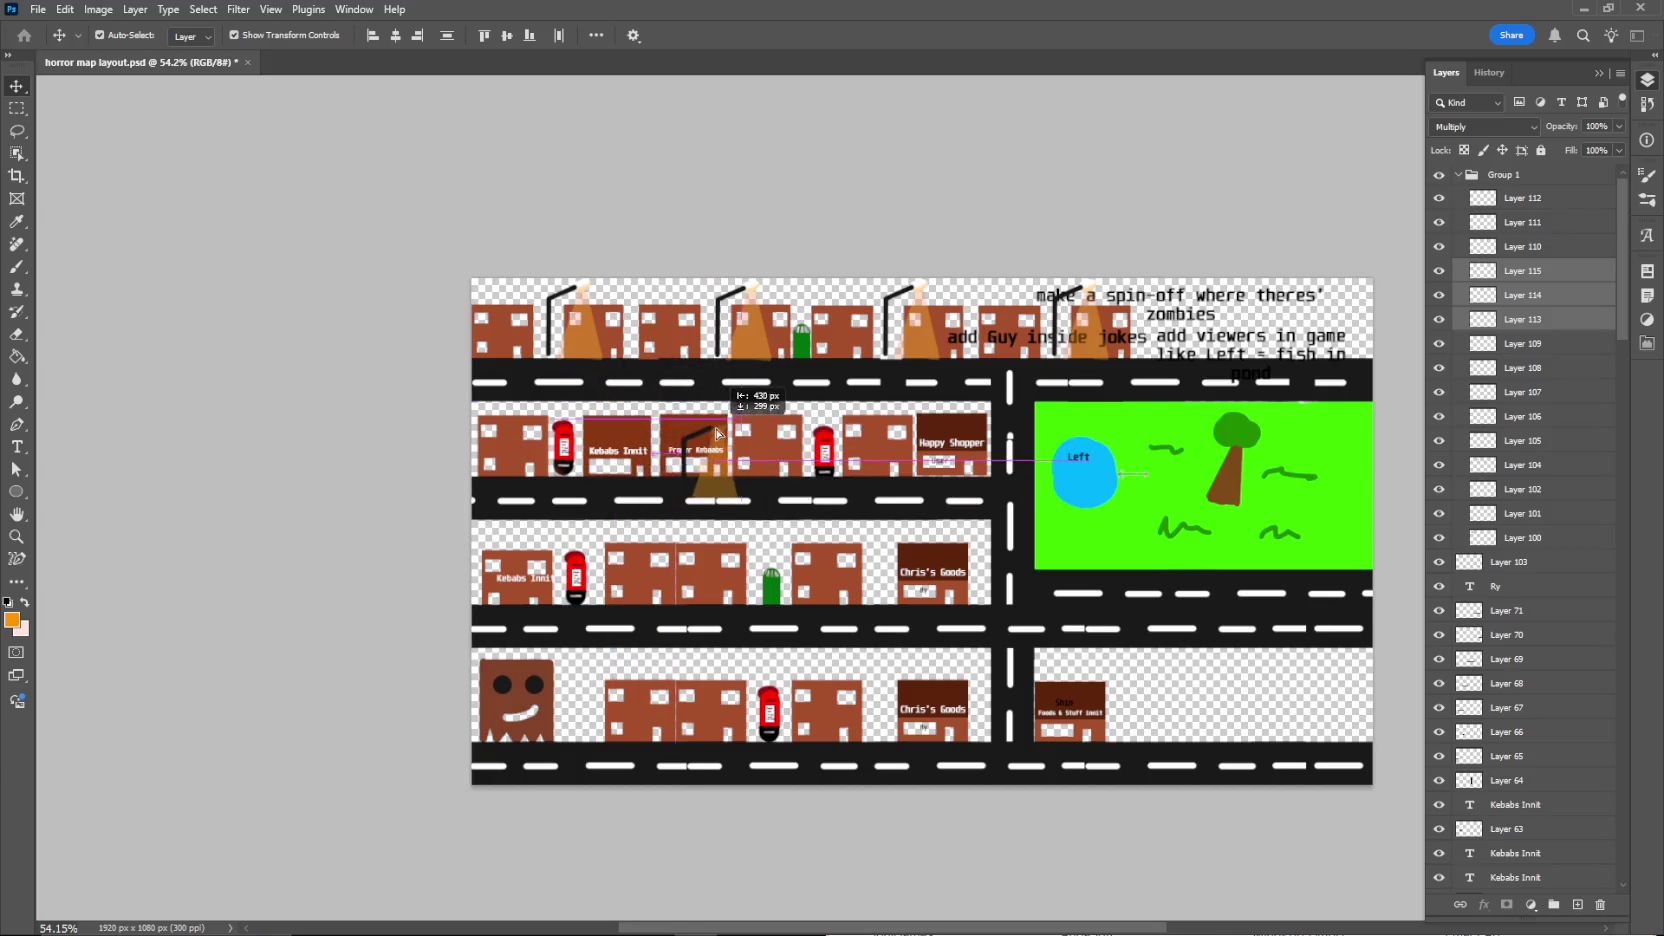
pyautogui.moveTo(683, 415); pyautogui.dragTo(918, 320)
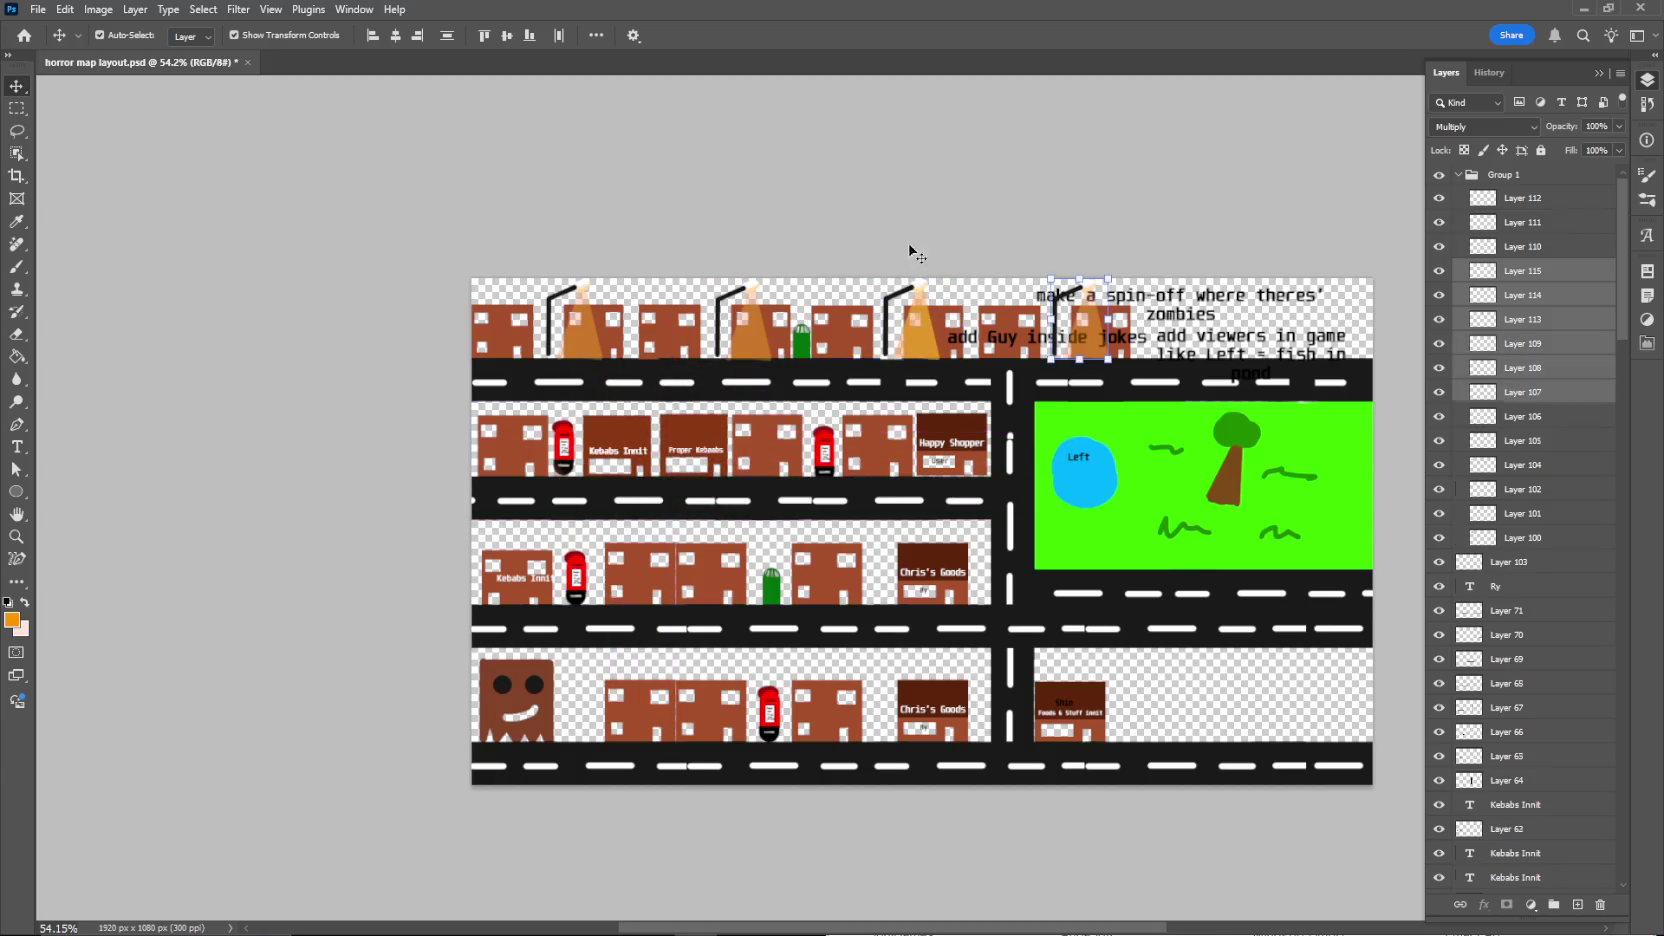
pyautogui.hotkey('ctrl', 'z')
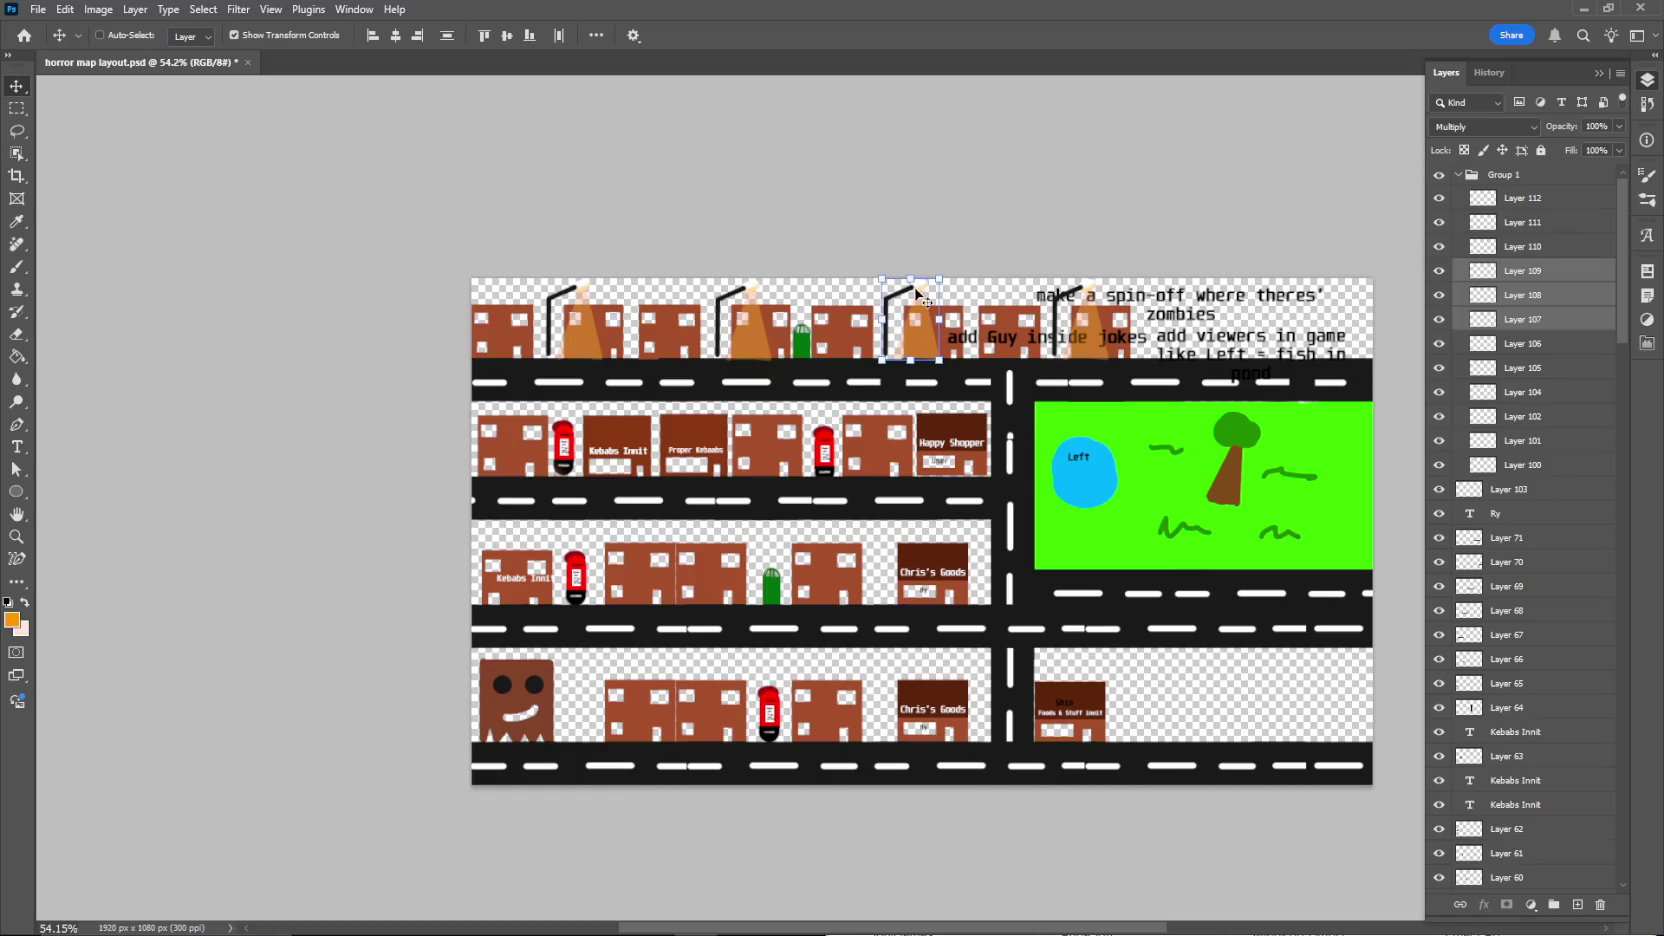
pyautogui.moveTo(916, 293)
pyautogui.mouseDown()
pyautogui.moveTo(601, 681)
pyautogui.moveTo(718, 531)
pyautogui.mouseUp()
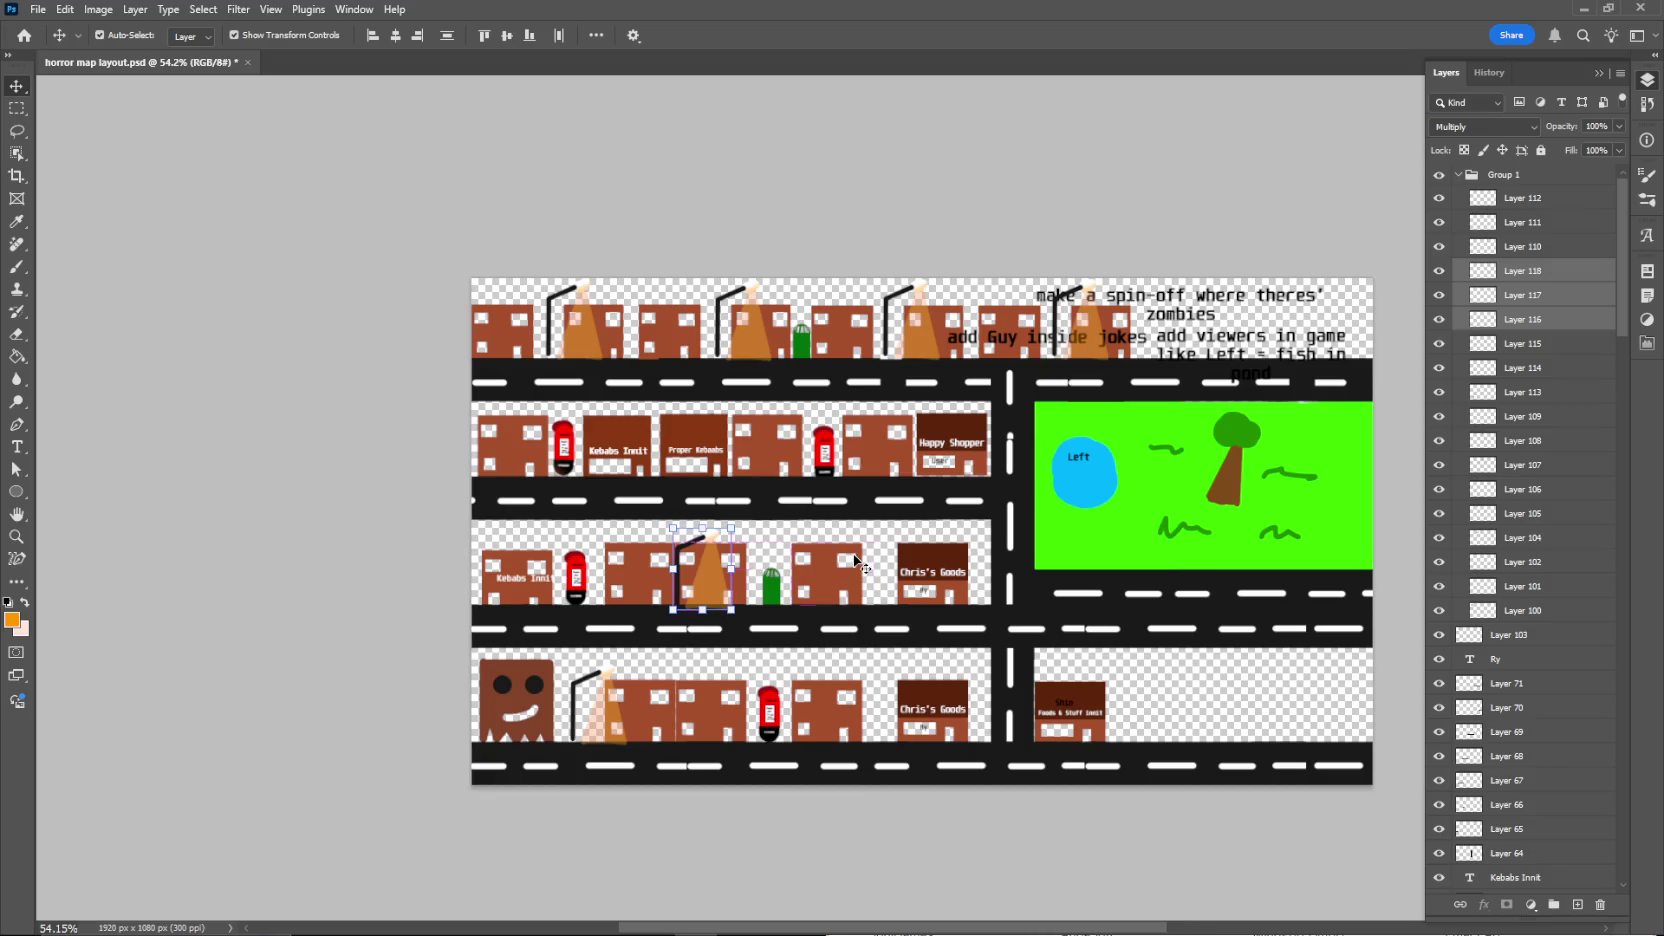
pyautogui.moveTo(712, 545)
pyautogui.mouseDown()
pyautogui.moveTo(657, 453)
pyautogui.moveTo(692, 413)
pyautogui.mouseUp()
# Move the new lamp layers to the top of Group 1 and deselect it
pyautogui.press('ctrl')
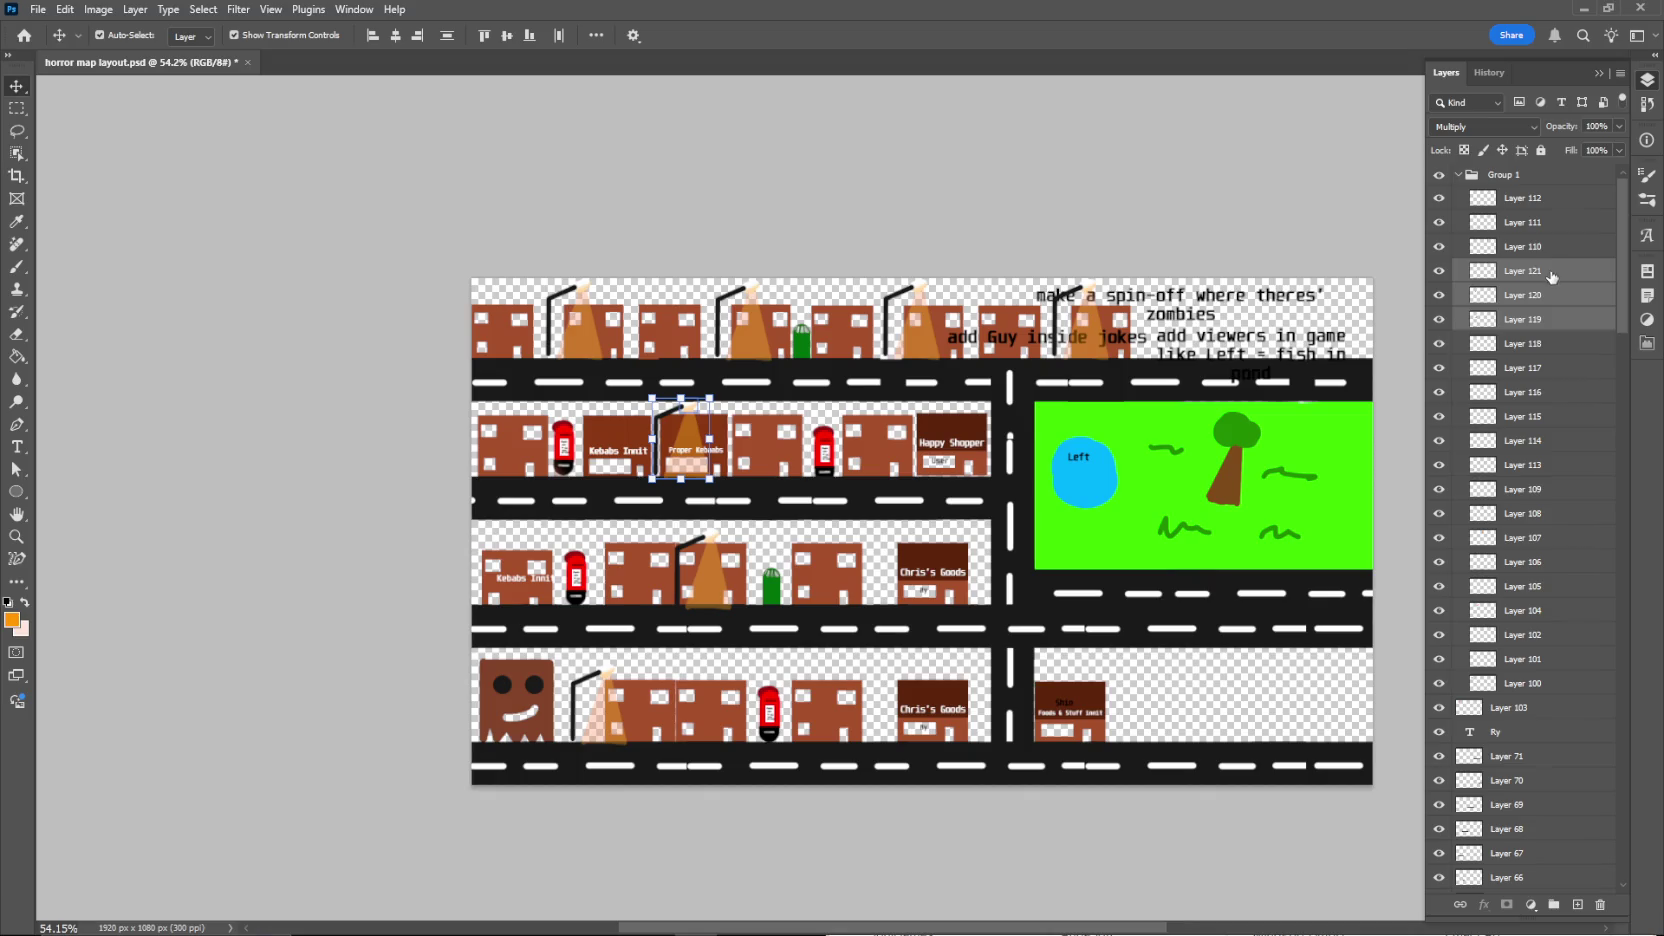
pyautogui.moveTo(1551, 276); pyautogui.dragTo(1477, 180)
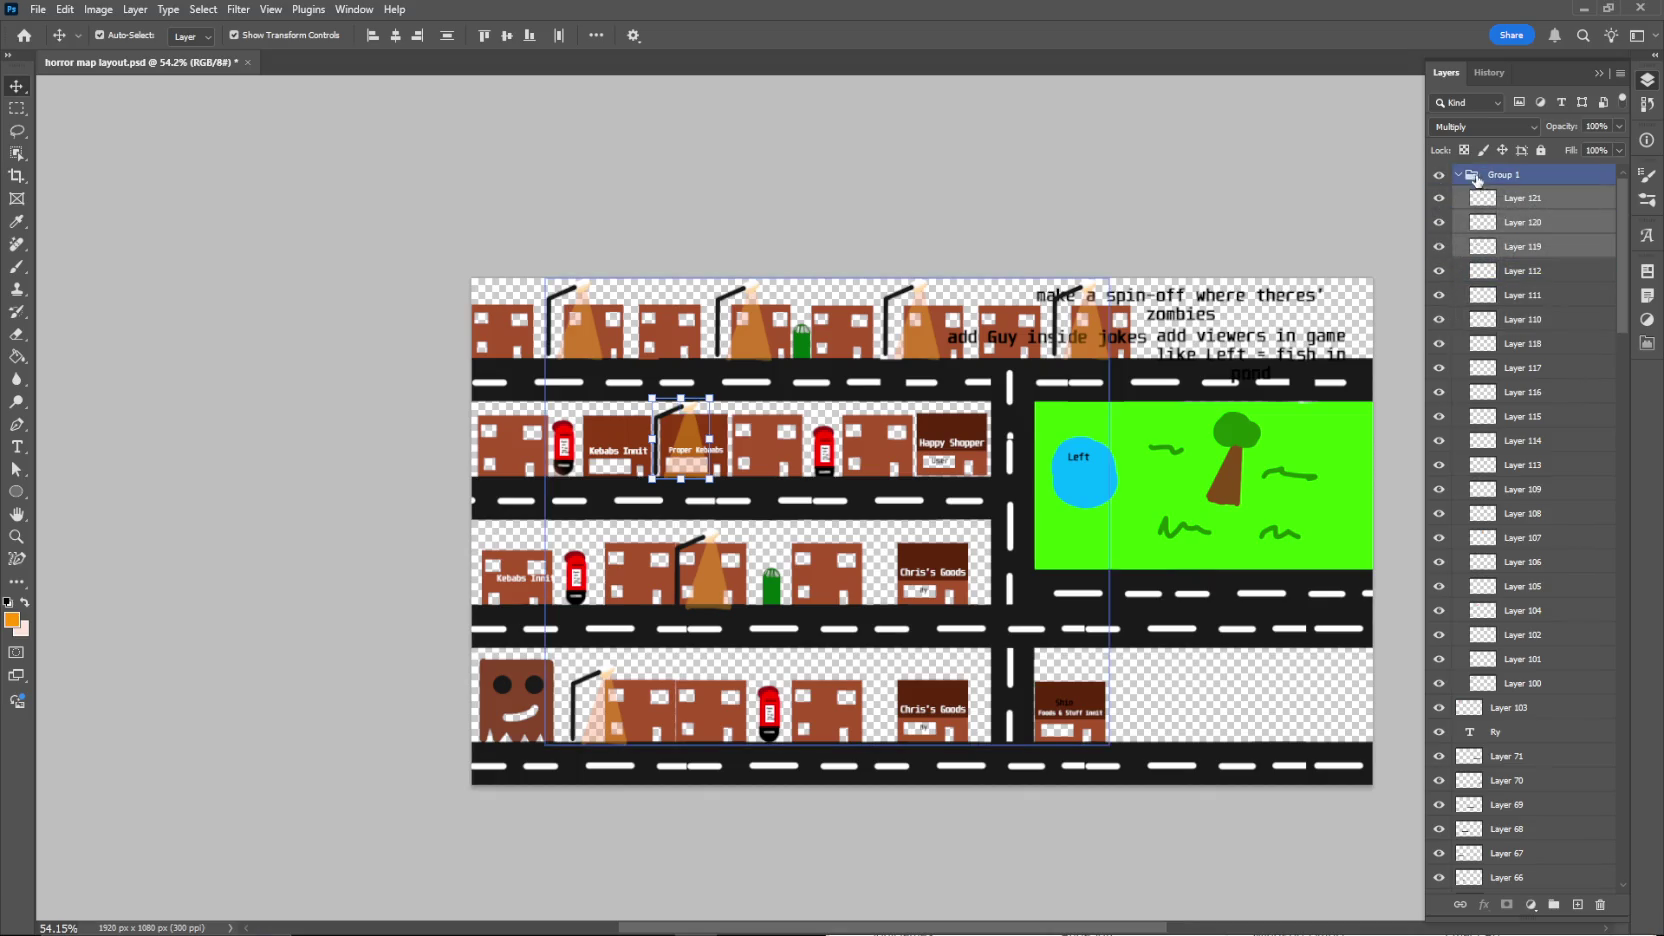
pyautogui.click(1461, 176)
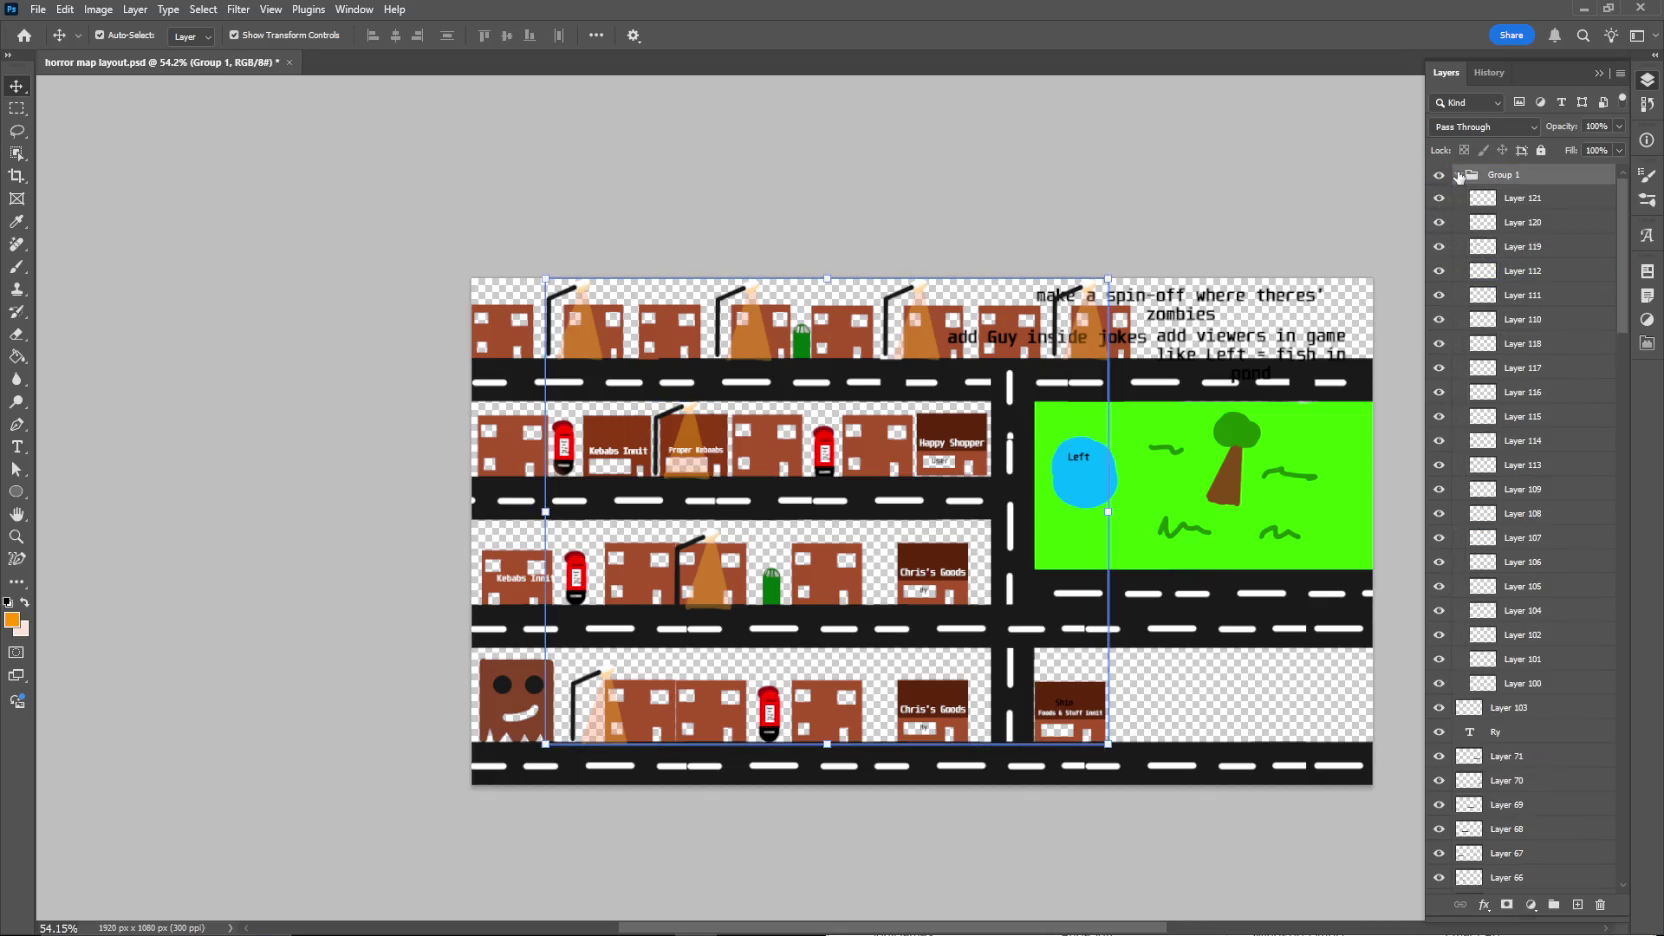
pyautogui.click(803, 220)
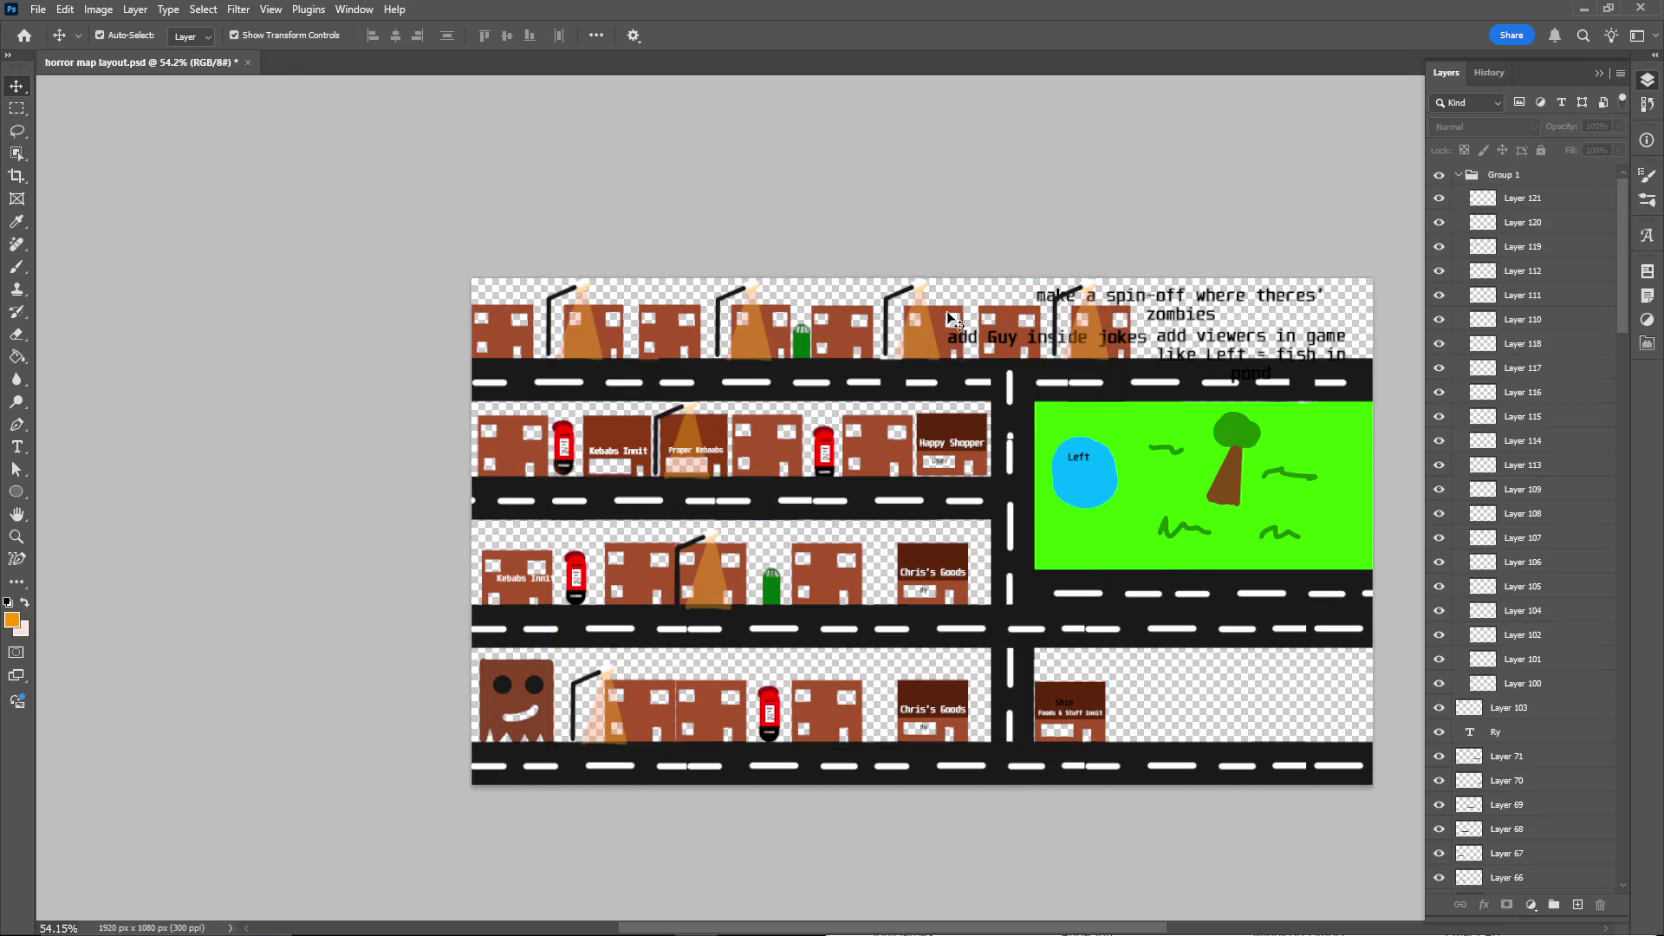